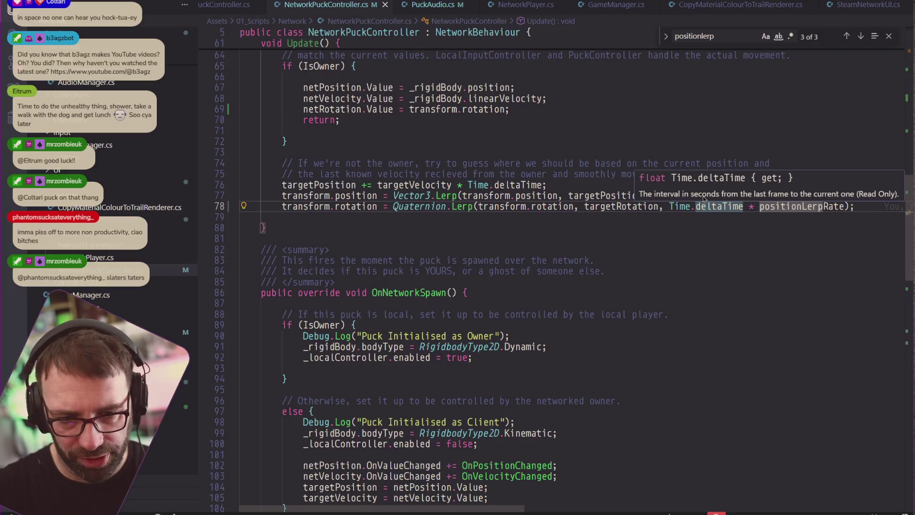
Step: Dismiss the deltaTime tooltip and return to Unity so the edited scripts recompile
{"action": "key", "text": "End"}
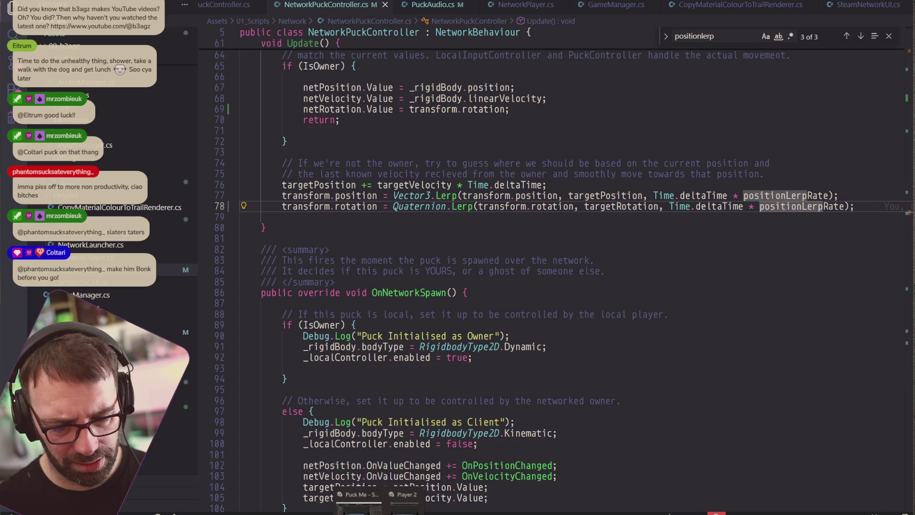
{"action": "left_click", "coordinate": [372, 498]}
{"action": "key", "text": "alt+Tab"}
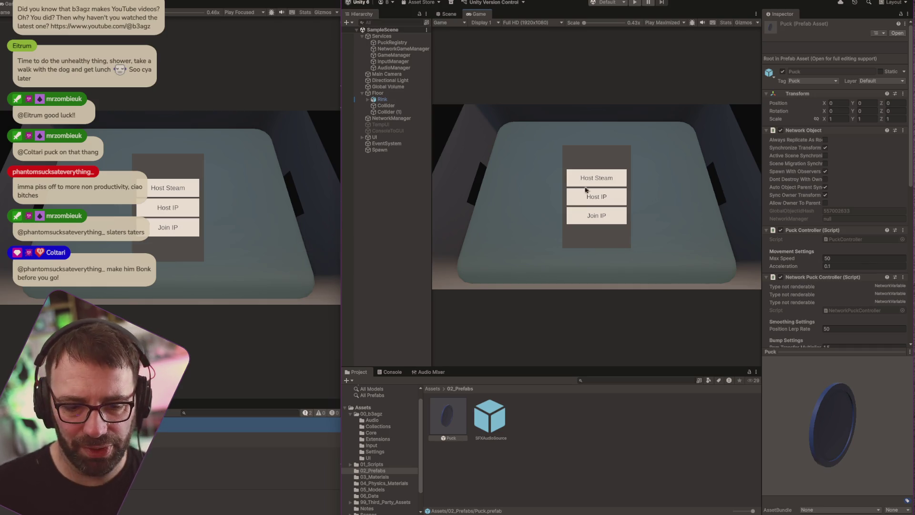
Step: Run a two-client test, hosting over IP on the right and joining left as red, then stop
{"action": "left_click", "coordinate": [635, 3]}
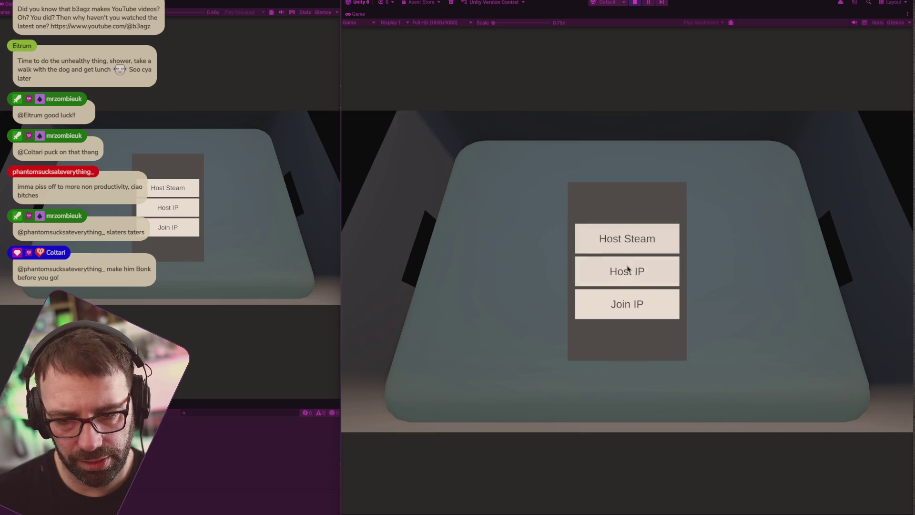
{"action": "left_click", "coordinate": [628, 269]}
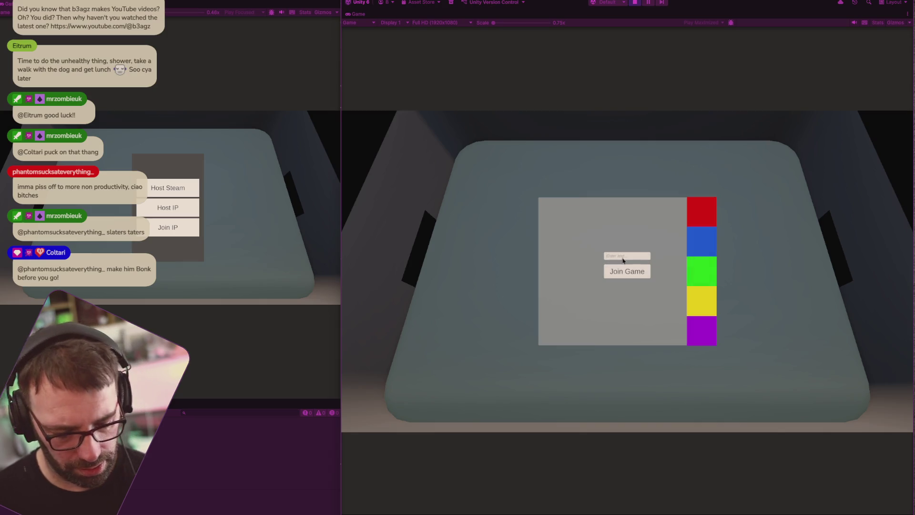
{"action": "left_click", "coordinate": [631, 278]}
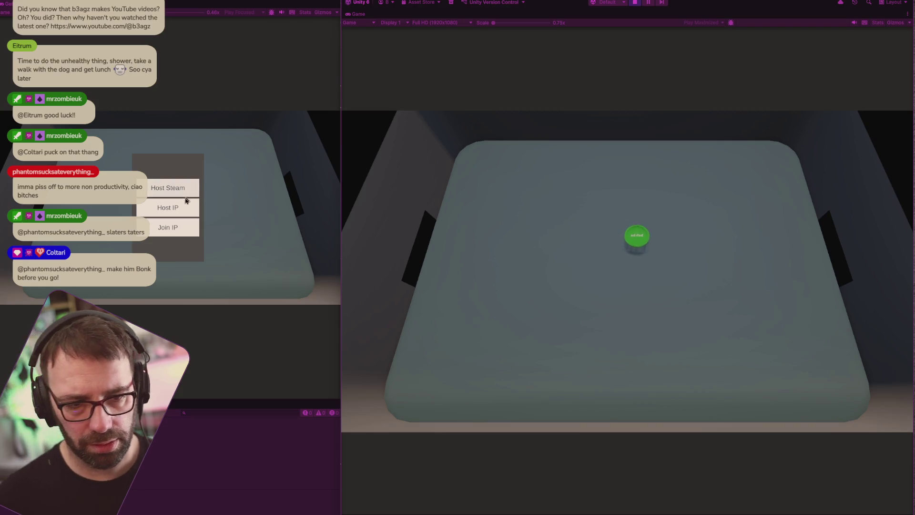
{"action": "left_click", "coordinate": [194, 225]}
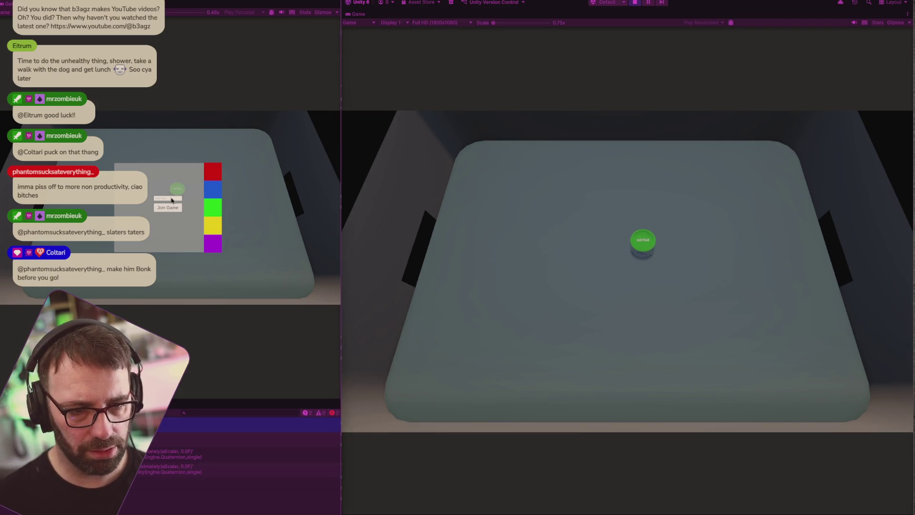
{"action": "left_click", "coordinate": [169, 212]}
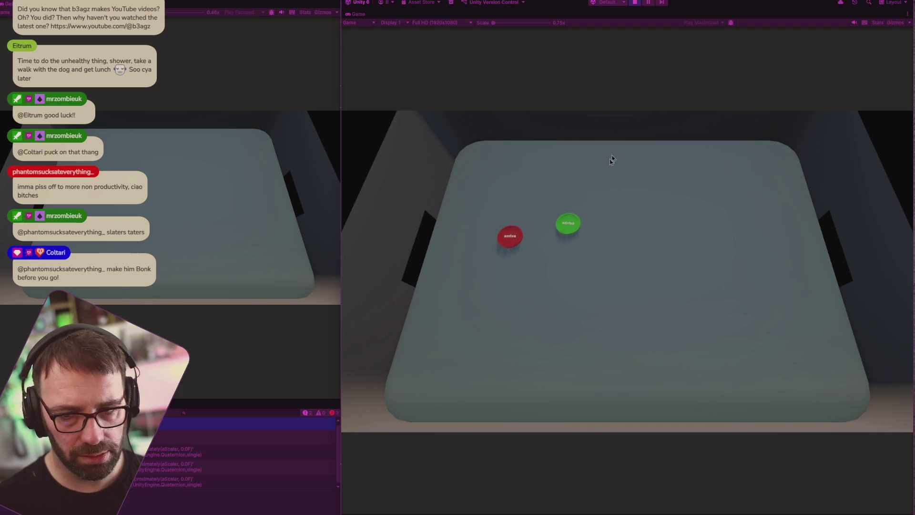
{"action": "left_click", "coordinate": [635, 2]}
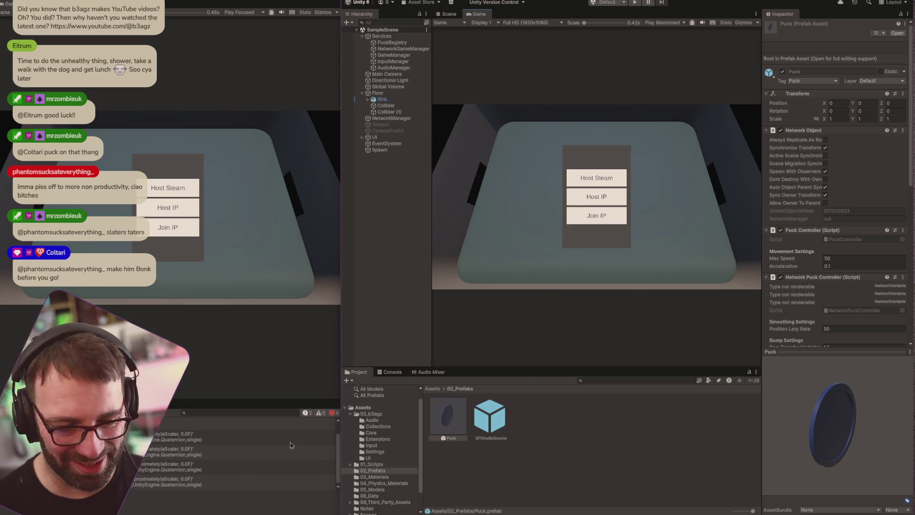
Step: Inspect the first console message's stack trace and close the extra Visual Studio Code window
{"action": "left_click", "coordinate": [239, 437]}
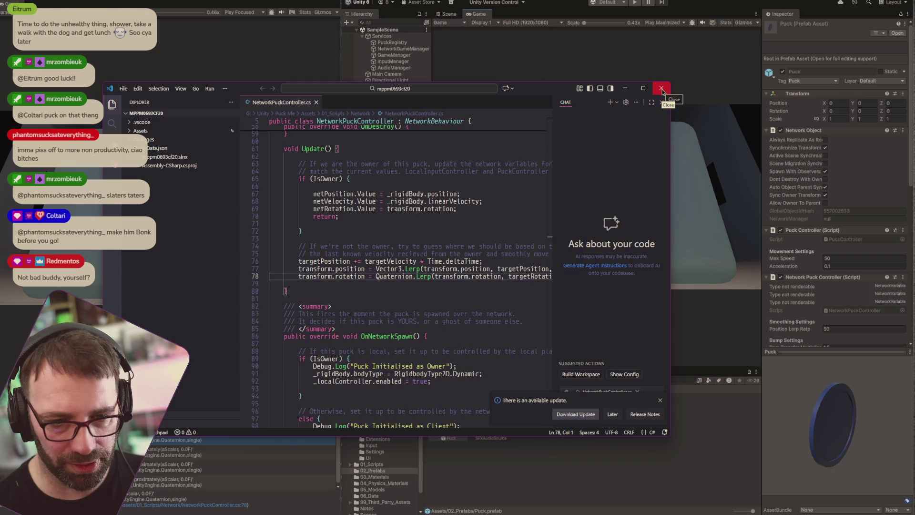
{"action": "left_click", "coordinate": [662, 89]}
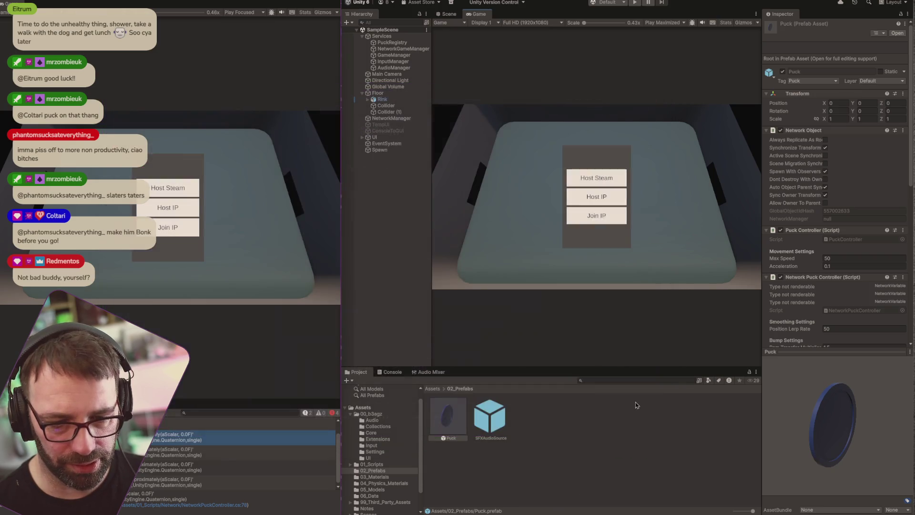
{"action": "key", "text": "super+Tab"}
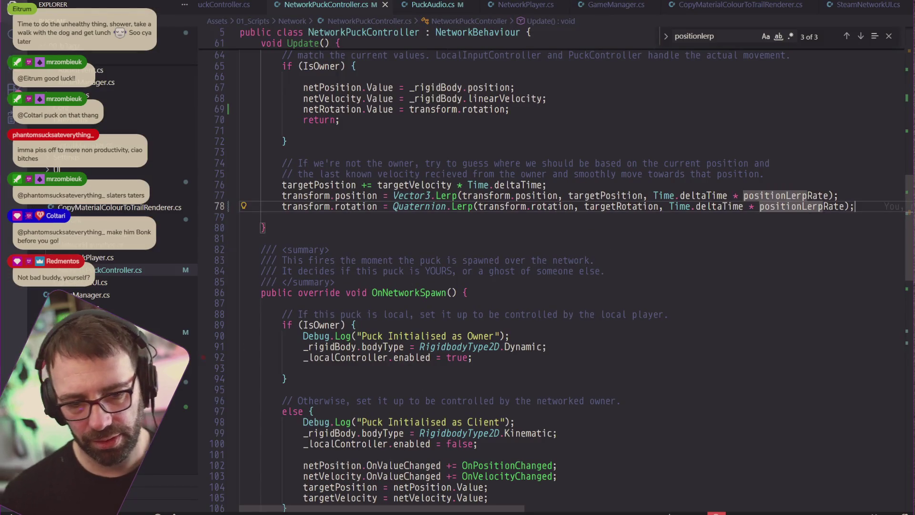
{"action": "key", "text": "super+Tab"}
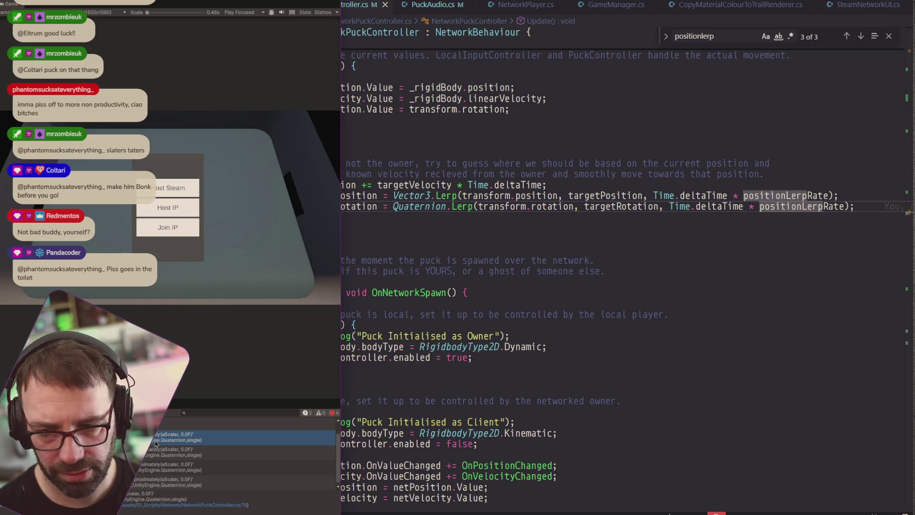
Step: Change Quaternion.Lerp to Quaternion.Slerp on line 78 and save the puck controller script
{"action": "left_click", "coordinate": [486, 247]}
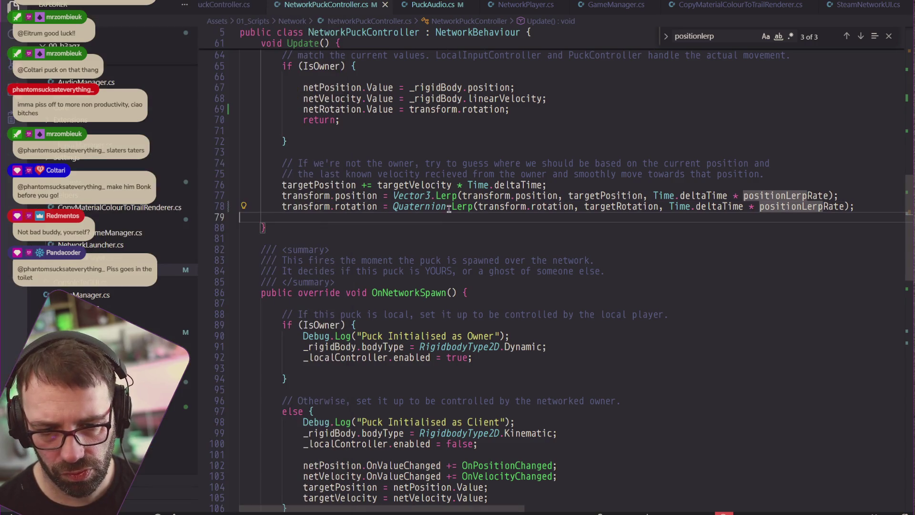
{"action": "left_click", "coordinate": [453, 206]}
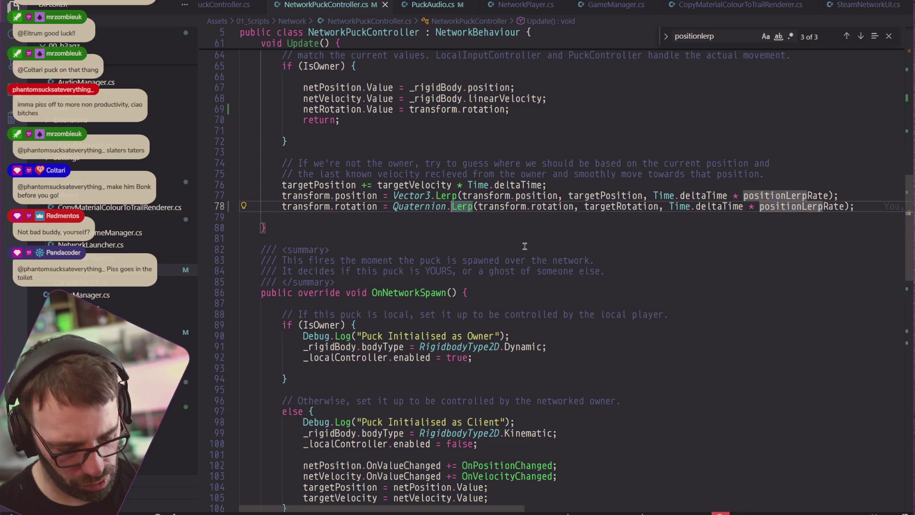
{"action": "type", "text": "S"}
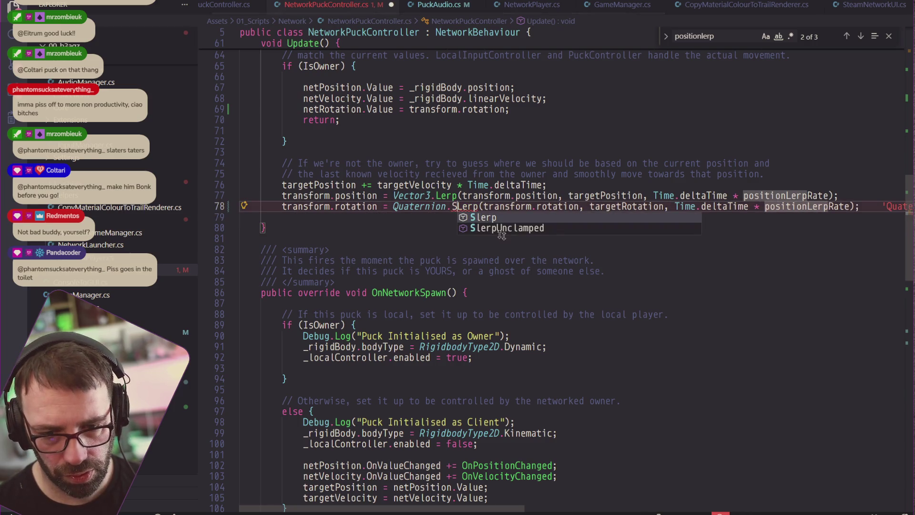
{"action": "key", "text": "Delete"}
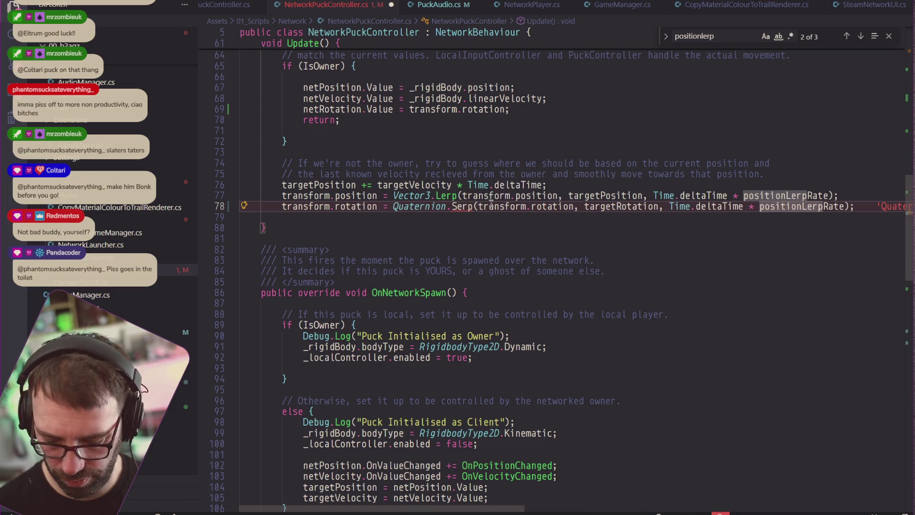
{"action": "type", "text": "l"}
{"action": "key", "text": "ctrl+s"}
{"action": "key", "text": "alt+Tab"}
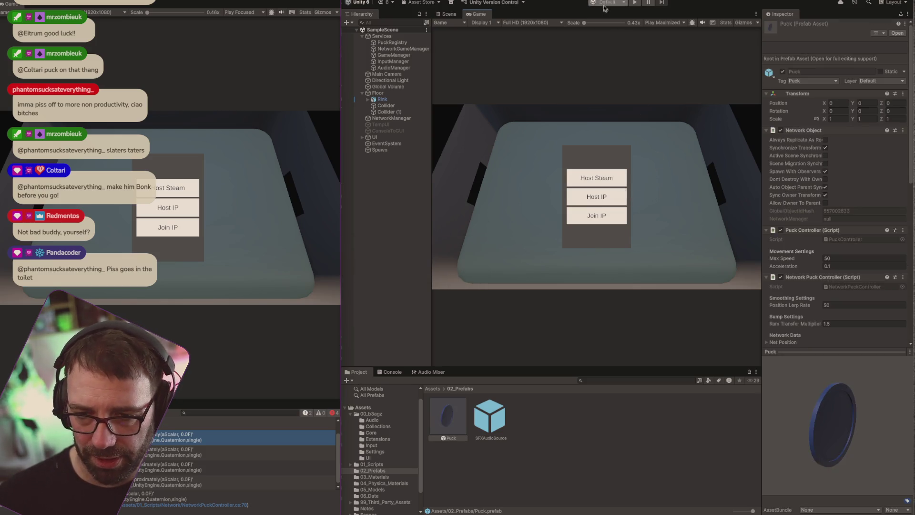
Step: Test Slerp with the right client hosting over IP and the left joining as blue, then stop
{"action": "left_click", "coordinate": [636, 4]}
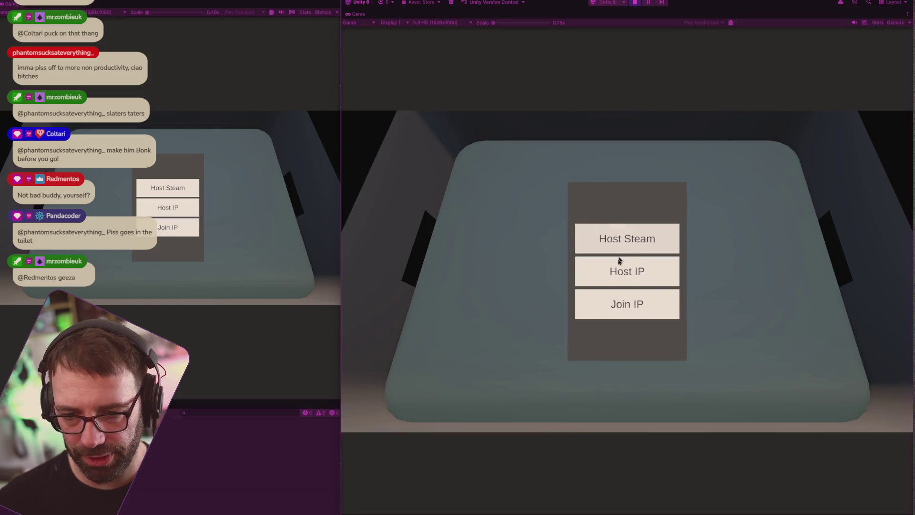
{"action": "left_click", "coordinate": [618, 265]}
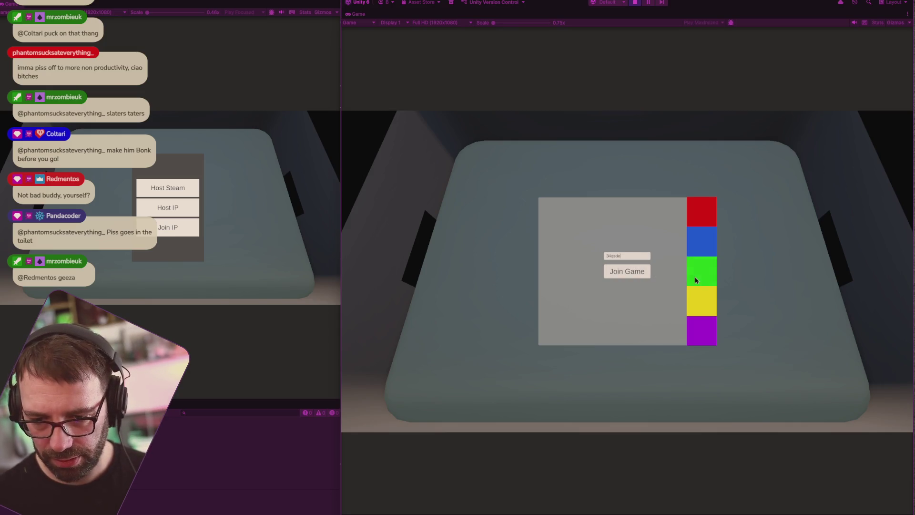
{"action": "left_click", "coordinate": [616, 272]}
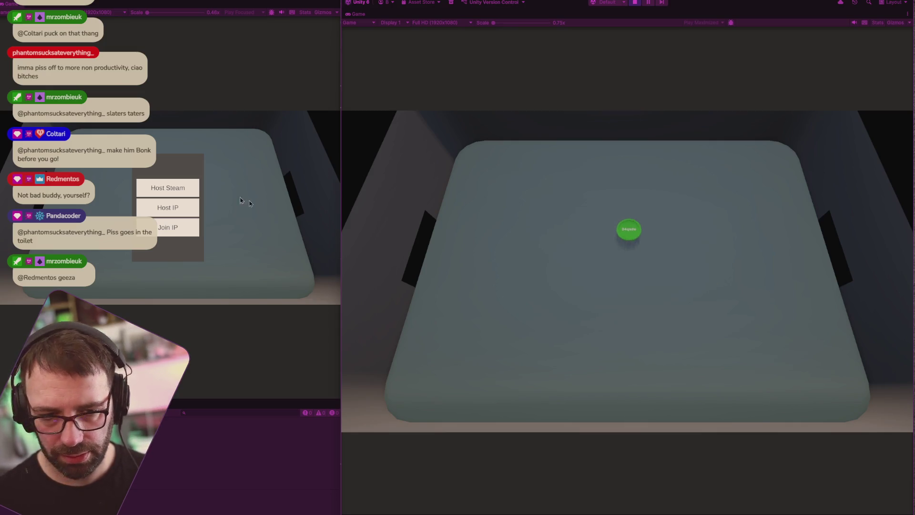
{"action": "left_click", "coordinate": [177, 232]}
{"action": "left_click", "coordinate": [168, 199]}
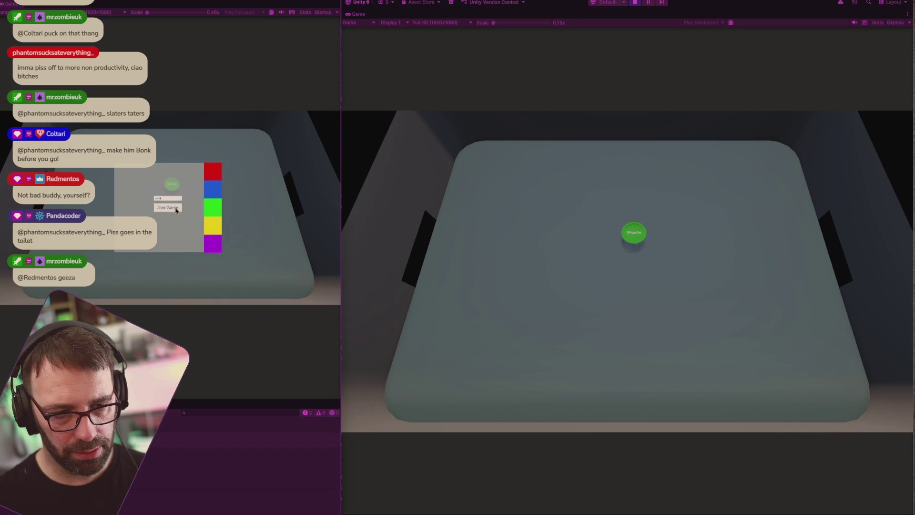
{"action": "left_click", "coordinate": [176, 208]}
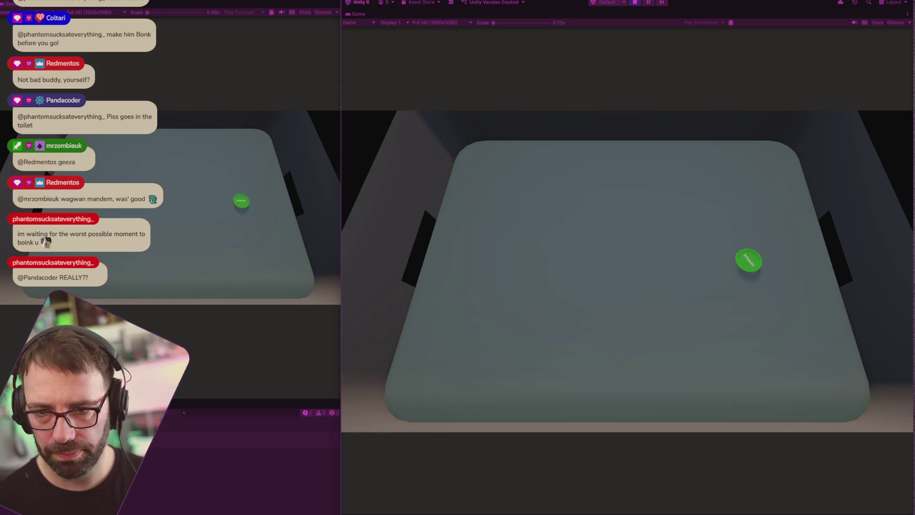
{"action": "left_click", "coordinate": [635, 2]}
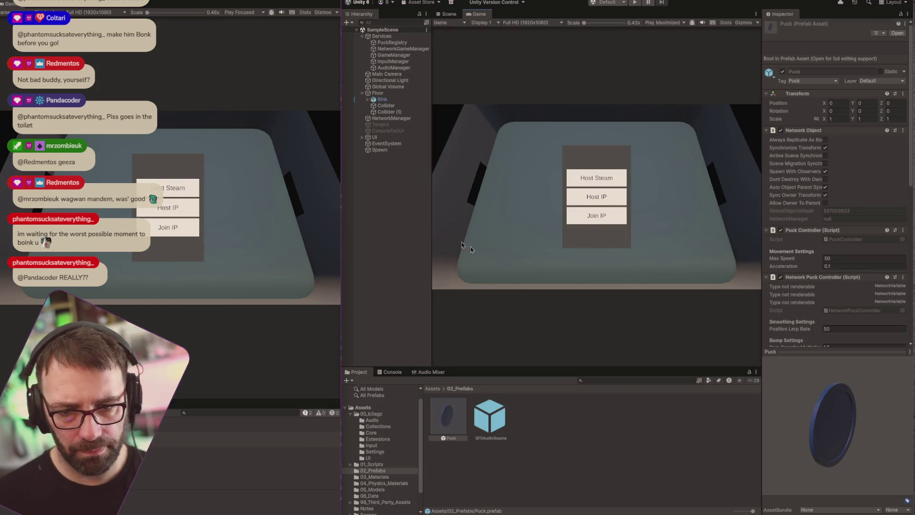
Step: Comment out lines 61–80, the Update() method, in the puck controller script and save it
{"action": "key", "text": "super+Tab"}
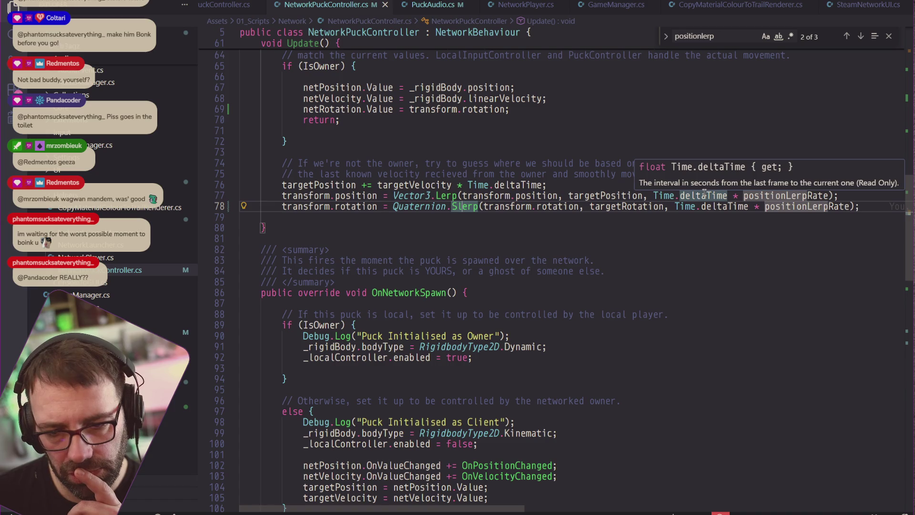
{"action": "scroll", "coordinate": [523, 190], "scroll_direction": "up", "scroll_amount": 2}
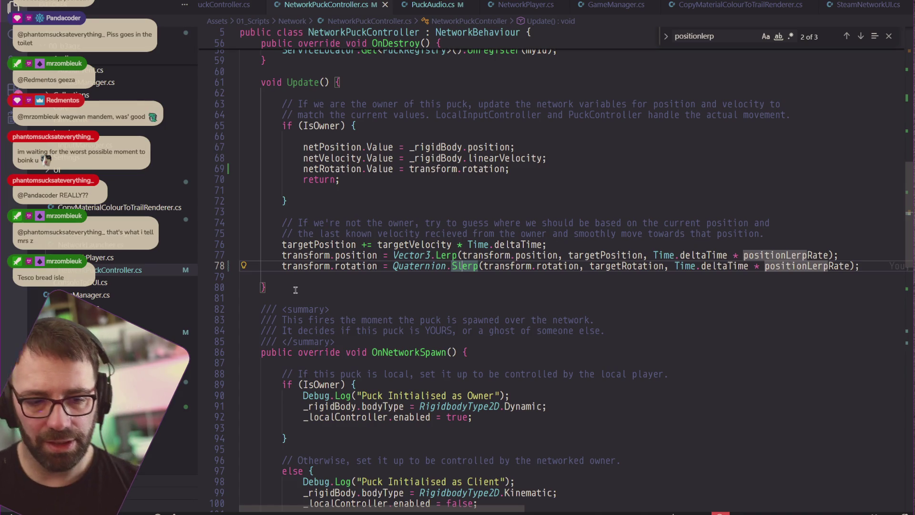
{"action": "mouse_move", "coordinate": [294, 289]}
{"action": "left_mouse_down"}
{"action": "mouse_move", "coordinate": [286, 124]}
{"action": "mouse_move", "coordinate": [232, 87]}
{"action": "left_mouse_up"}
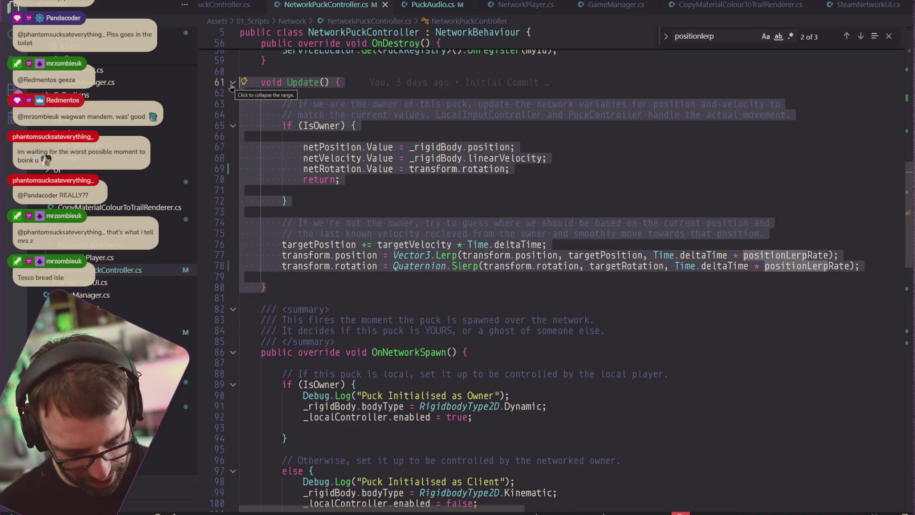
{"action": "key", "text": "ctrl+slash"}
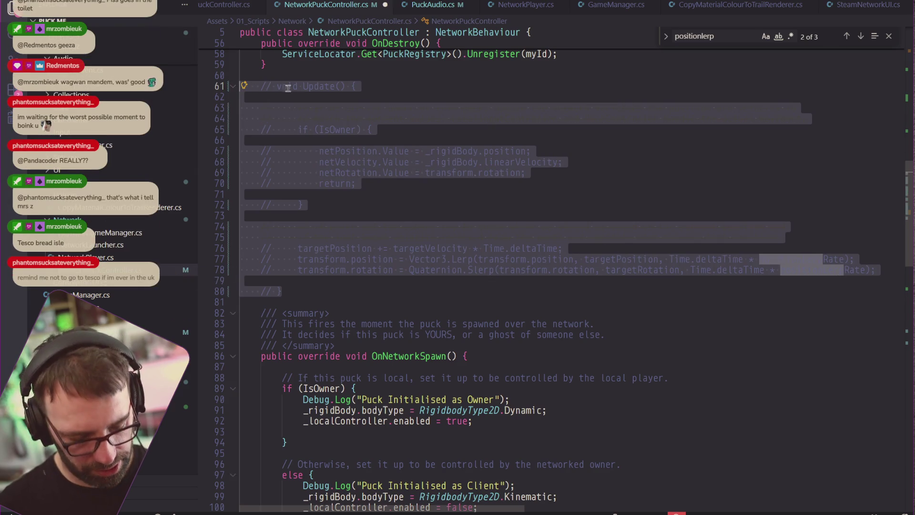
{"action": "key", "text": "ctrl+s"}
{"action": "key", "text": "alt+Tab"}
{"action": "key", "text": "alt+Tab"}
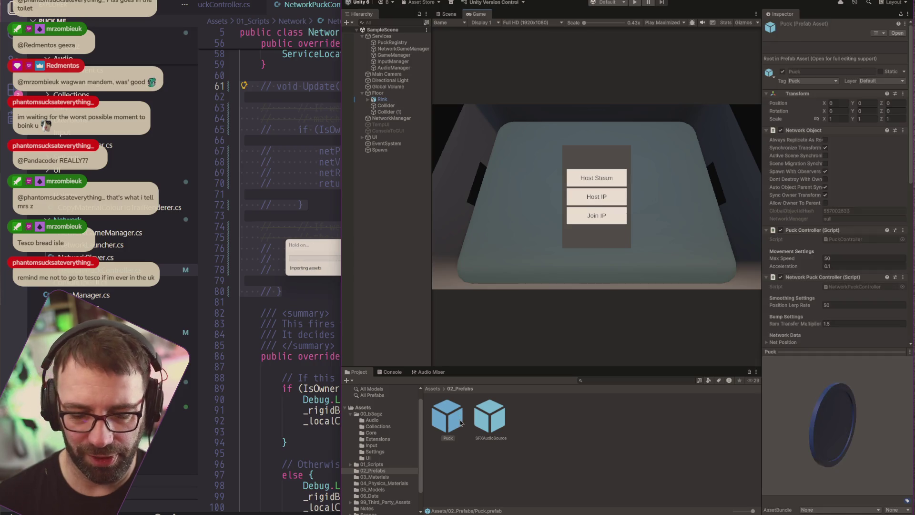
Step: Add a Network Transform component to the Puck prefab
{"action": "double_click", "coordinate": [460, 425]}
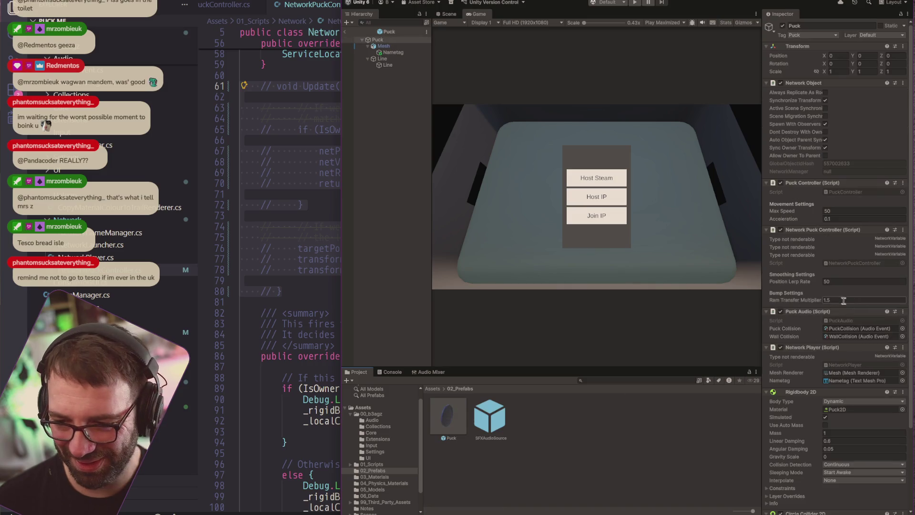
{"action": "scroll", "coordinate": [819, 460], "scroll_direction": "down", "scroll_amount": 10}
{"action": "left_click", "coordinate": [817, 503]}
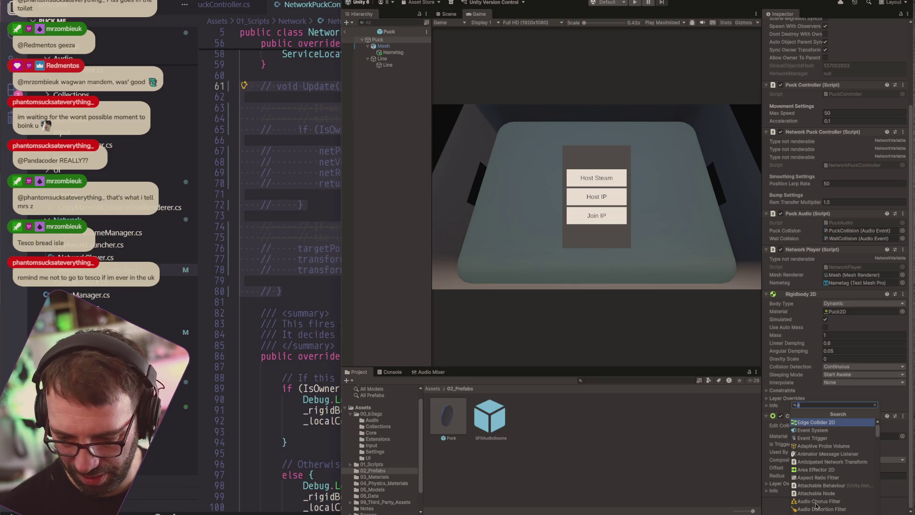
{"action": "type", "text": "net"}
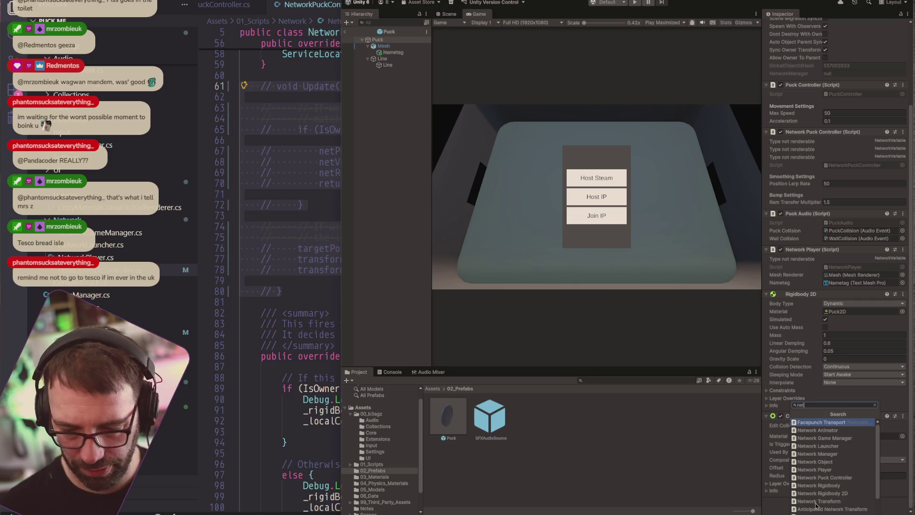
{"action": "type", "text": "wo t"}
{"action": "key", "text": "Return"}
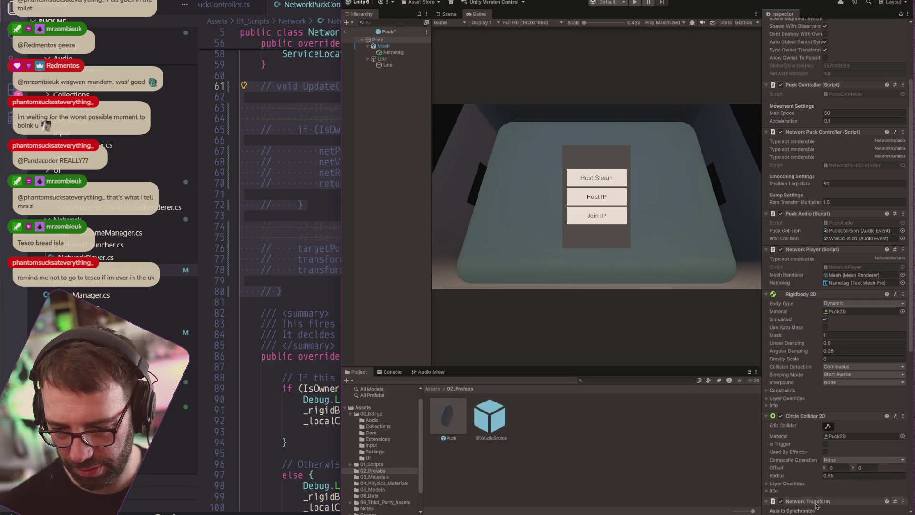
Step: Untick Network Transform scale sync on Y and Z and set Authority Mode to Owner
{"action": "scroll", "coordinate": [827, 418], "scroll_direction": "down", "scroll_amount": 5}
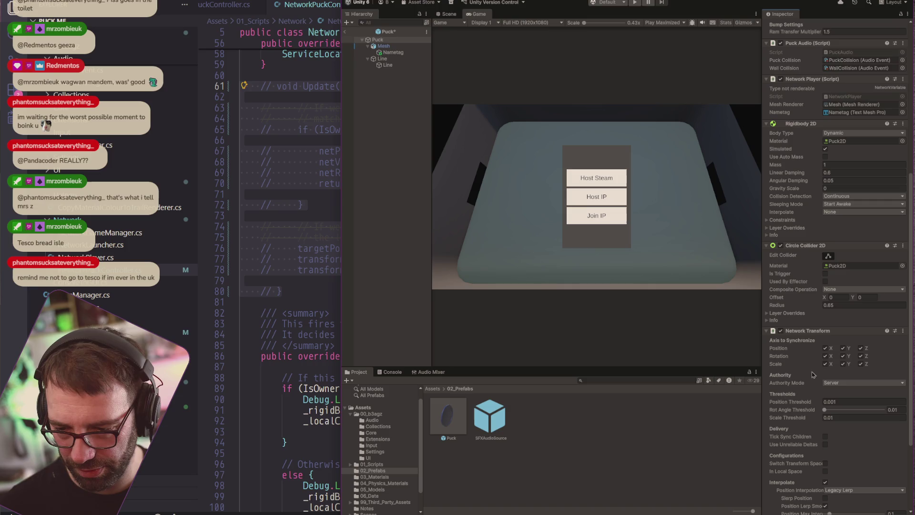
{"action": "left_click", "coordinate": [842, 364]}
{"action": "left_click", "coordinate": [862, 364]}
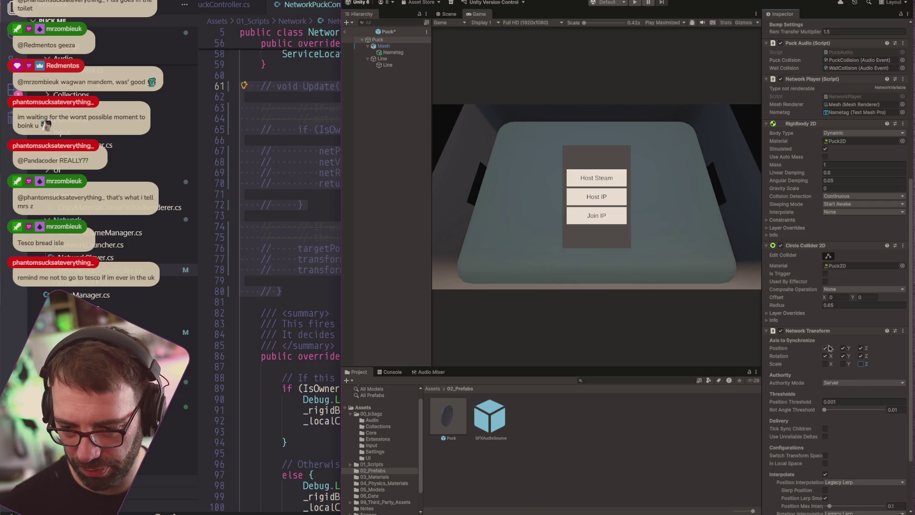
{"action": "left_click", "coordinate": [861, 383]}
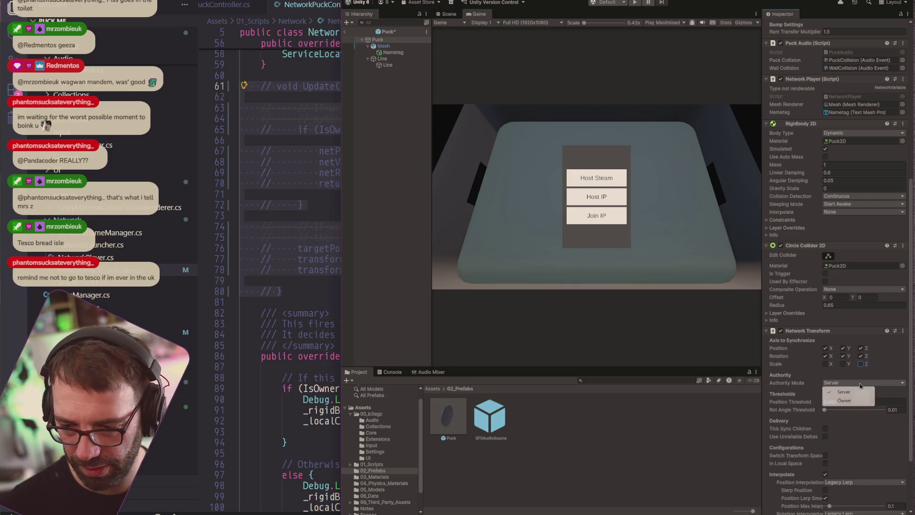
{"action": "left_click", "coordinate": [856, 400]}
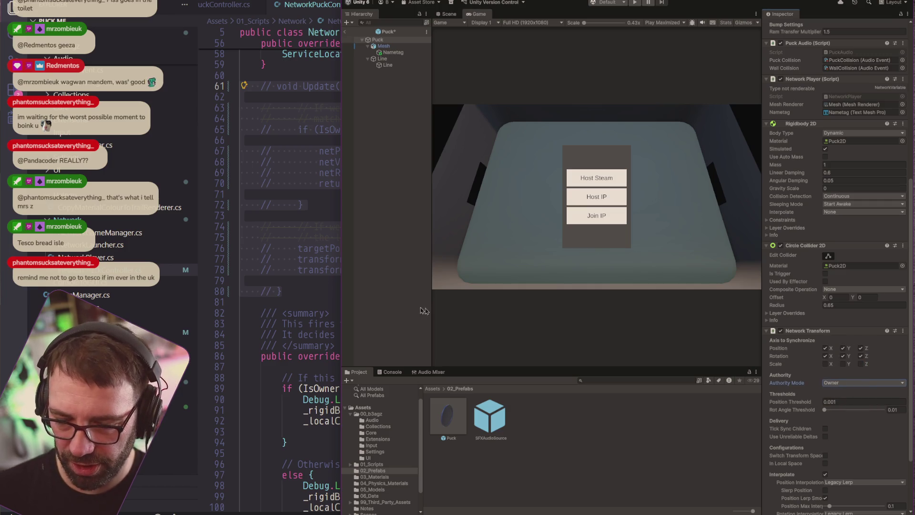
{"action": "key", "text": "alt+Tab"}
{"action": "scroll", "coordinate": [464, 297], "scroll_direction": "up", "scroll_amount": 3}
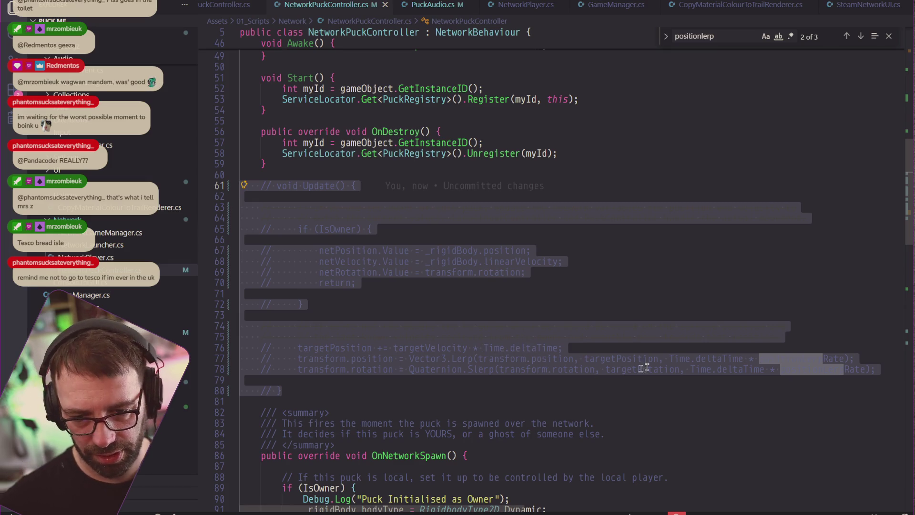
{"action": "key", "text": "alt+Tab"}
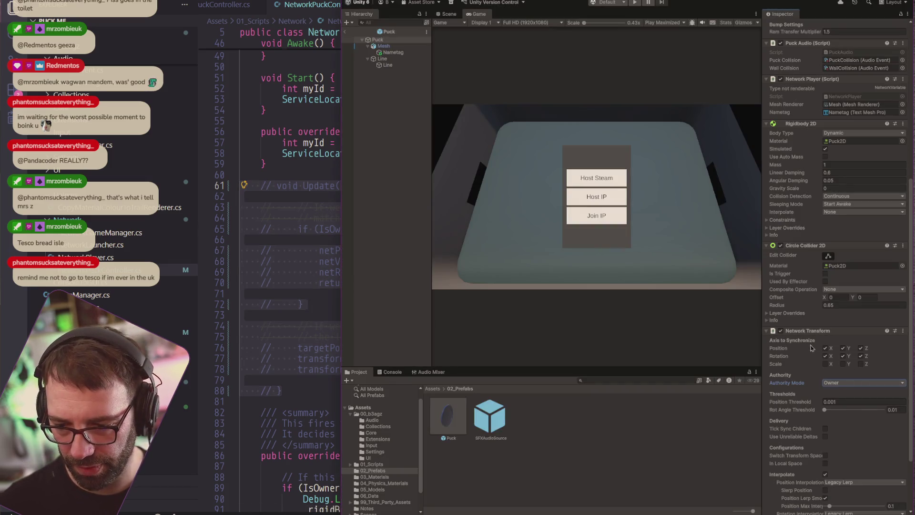
{"action": "scroll", "coordinate": [812, 348], "scroll_direction": "down", "scroll_amount": 5}
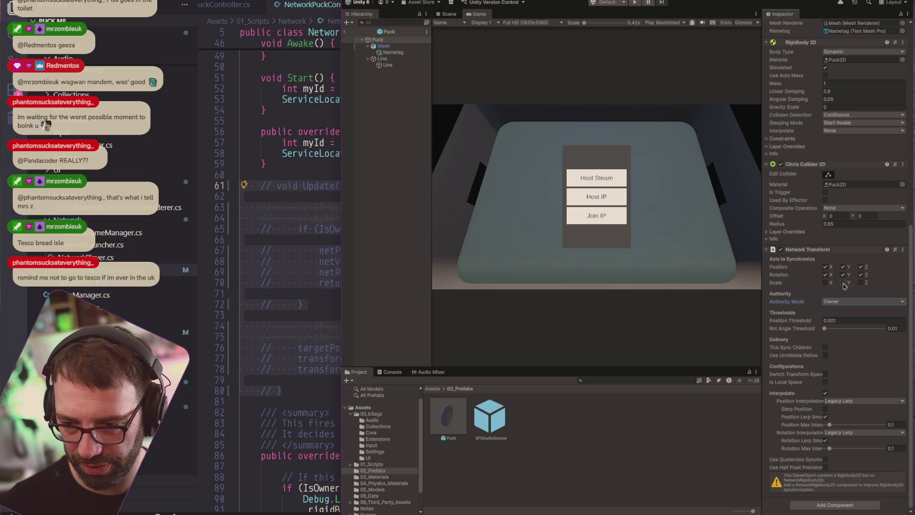
Step: Start play mode, host over IP on one client, and join as the green player
{"action": "left_click", "coordinate": [637, 3]}
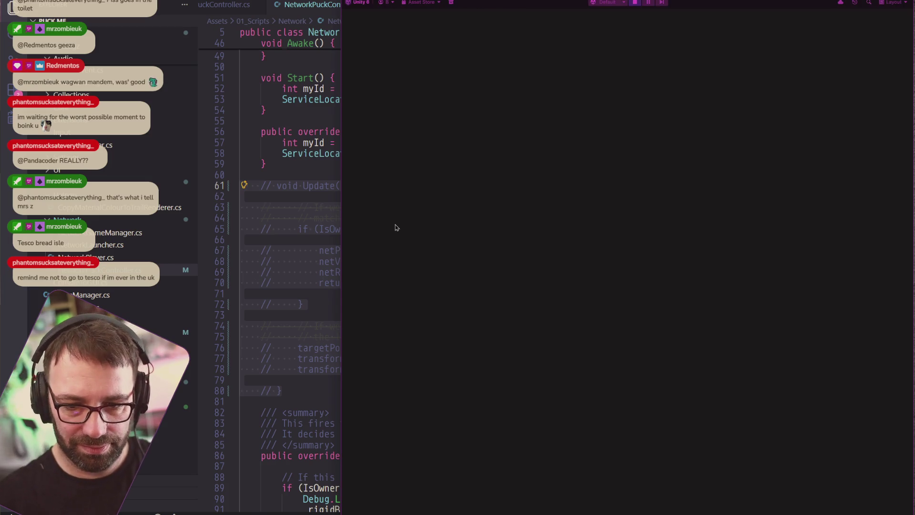
{"action": "key", "text": "alt+Tab"}
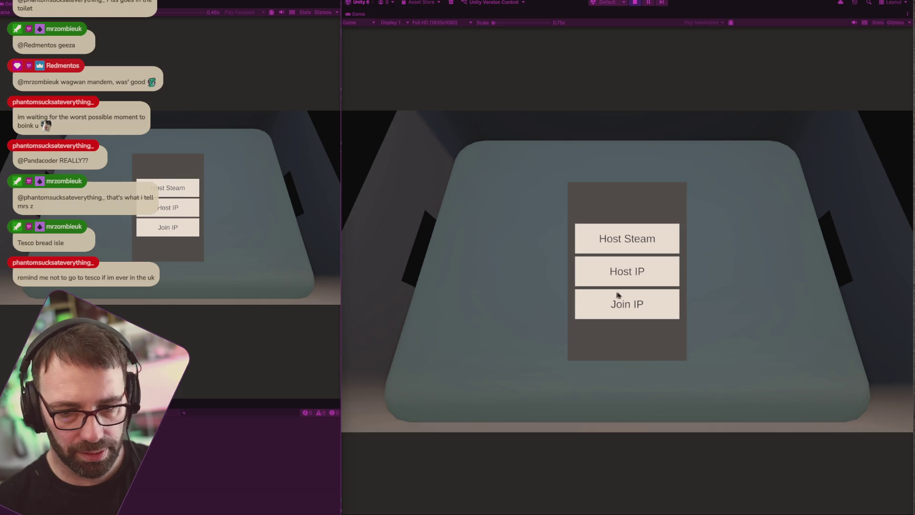
{"action": "left_click", "coordinate": [618, 295]}
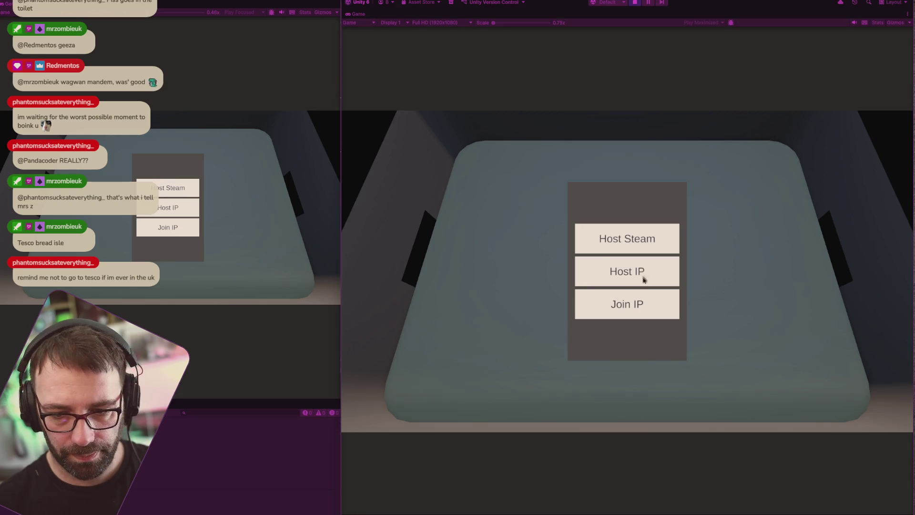
{"action": "left_click", "coordinate": [703, 277]}
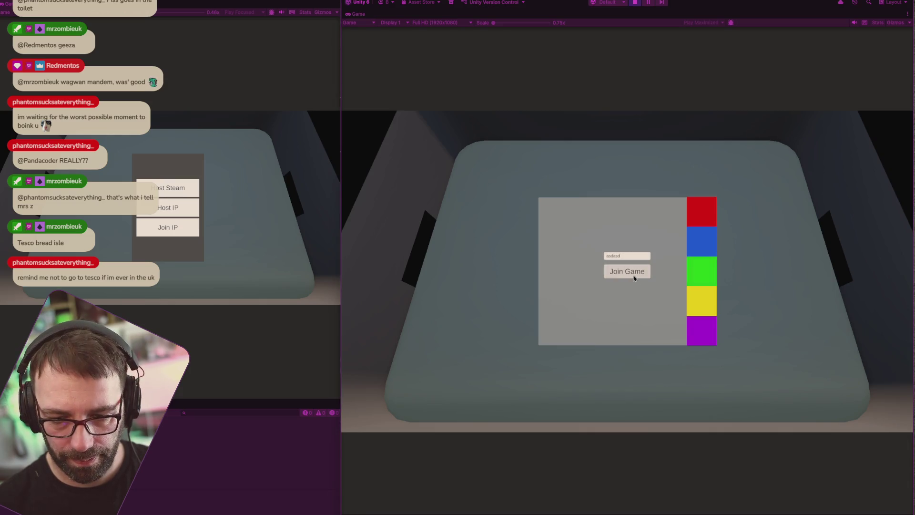
{"action": "left_click", "coordinate": [627, 271]}
{"action": "key", "text": "w"}
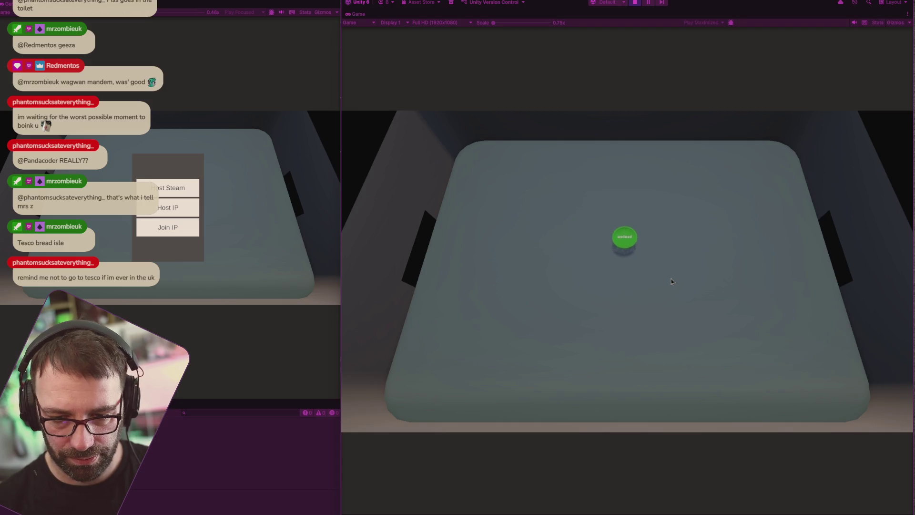
{"action": "key", "text": "s"}
{"action": "key", "text": "s"}
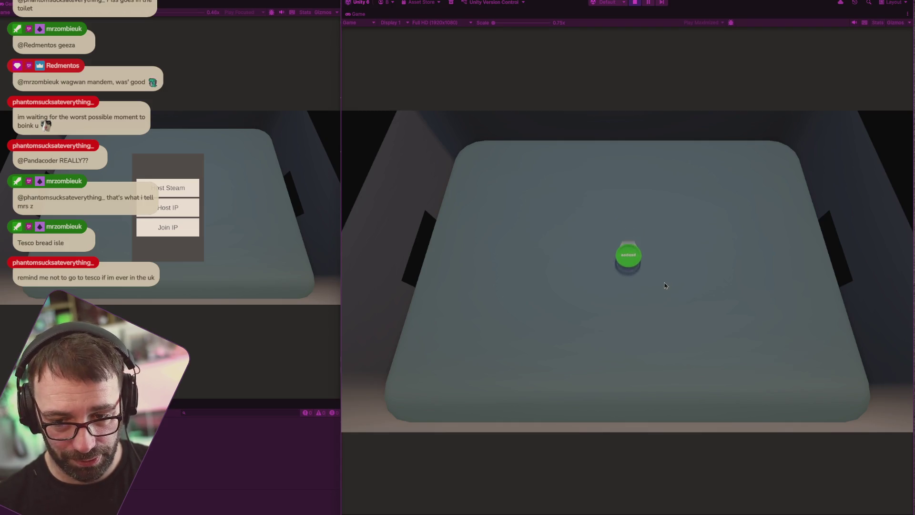
Step: Join the other client as a yellow player and drive it into the green puck
{"action": "left_click", "coordinate": [188, 227]}
{"action": "left_click", "coordinate": [214, 225]}
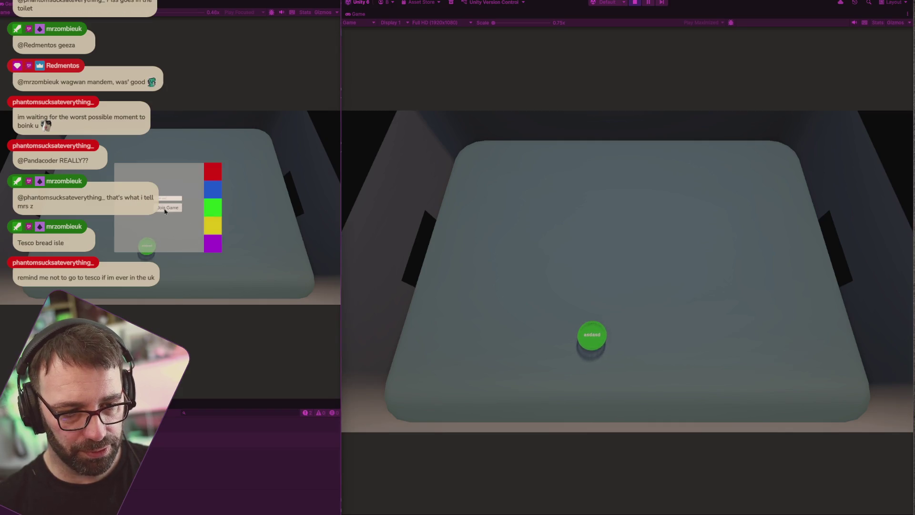
{"action": "key", "text": "s"}
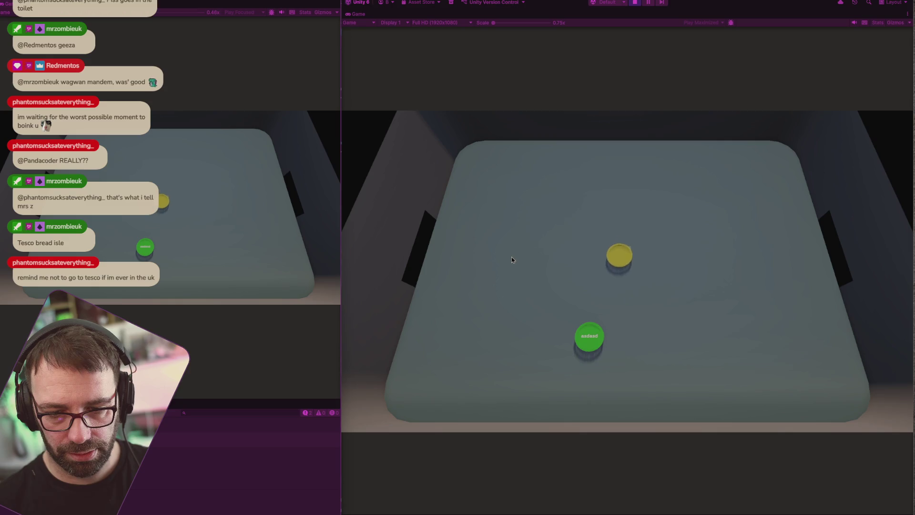
{"action": "key", "text": "w"}
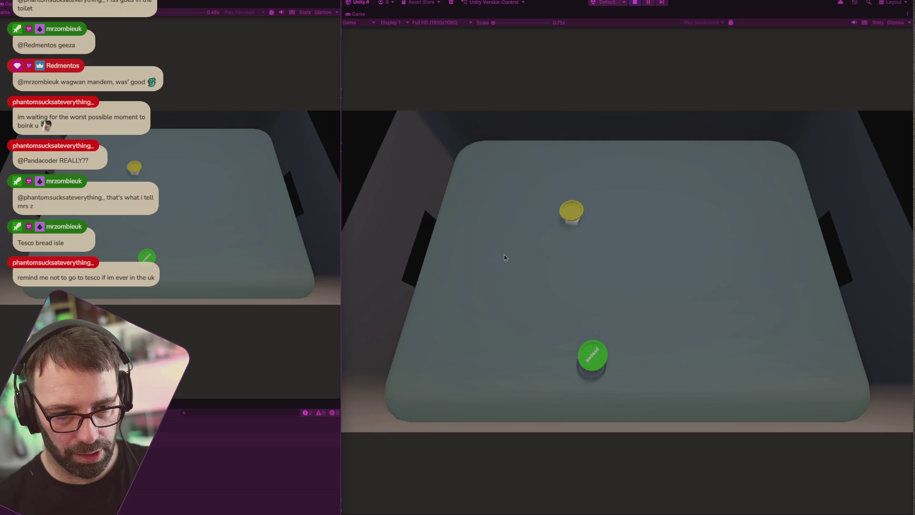
{"action": "key", "text": "s"}
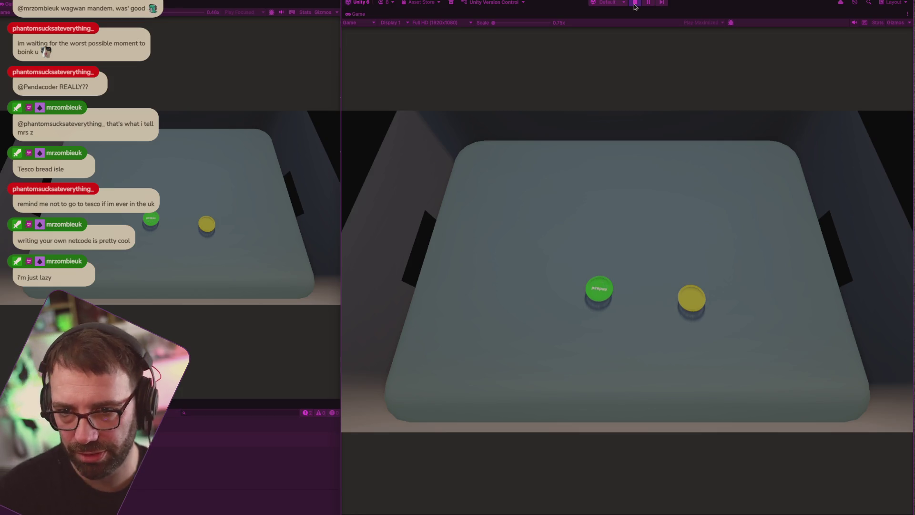
Step: Stop play mode and add Network Rigidbody 2D to the Puck after dismissing the Rigidbody conflict error
{"action": "left_click", "coordinate": [635, 4]}
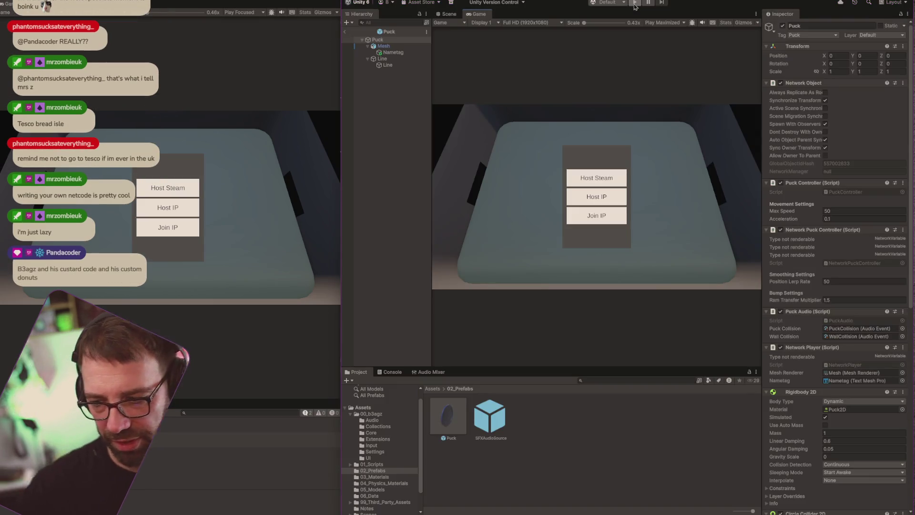
{"action": "scroll", "coordinate": [845, 332], "scroll_direction": "down", "scroll_amount": 5}
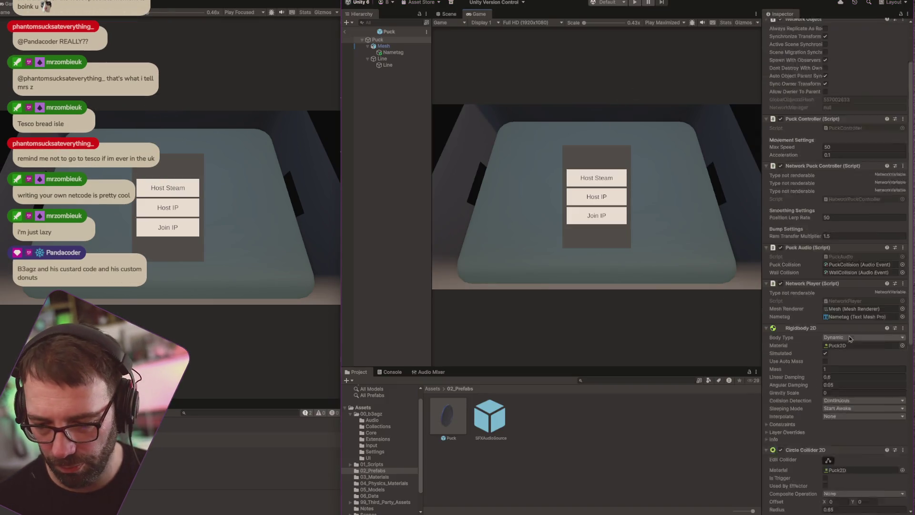
{"action": "scroll", "coordinate": [845, 333], "scroll_direction": "down", "scroll_amount": 7}
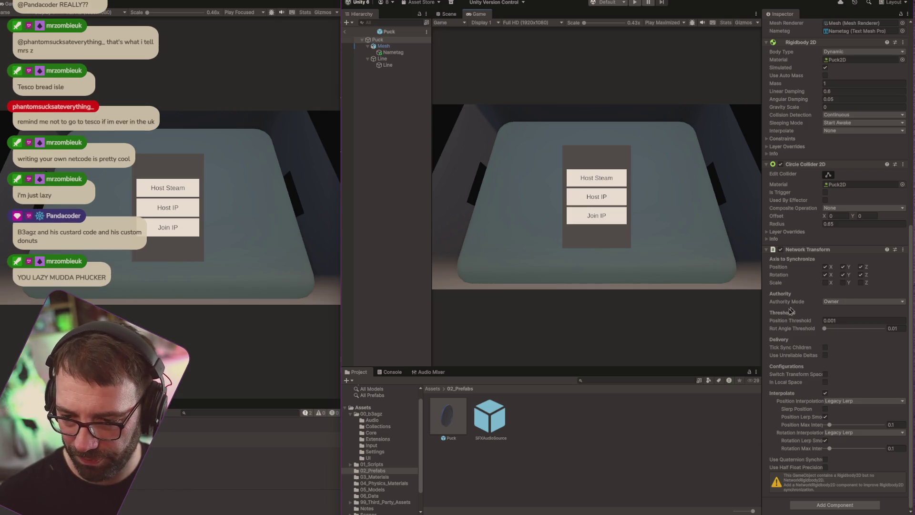
{"action": "left_click", "coordinate": [847, 505]}
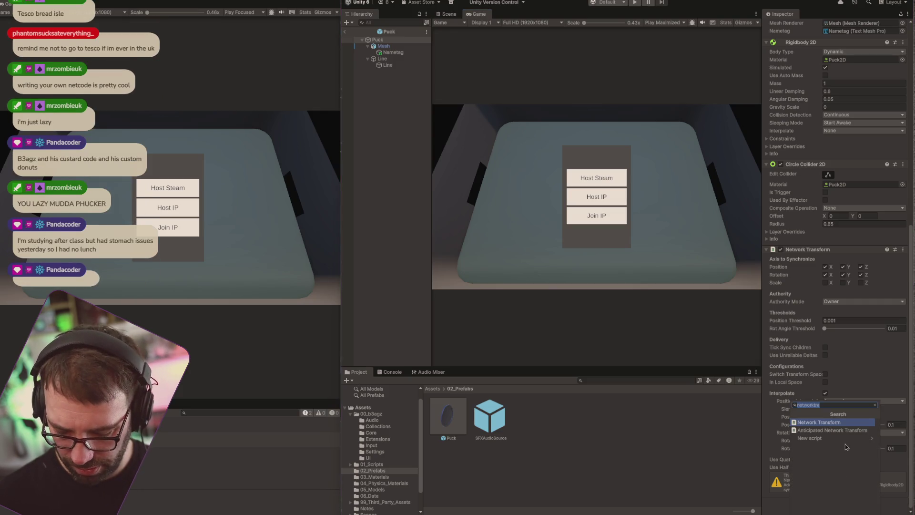
{"action": "type", "text": "network rig"}
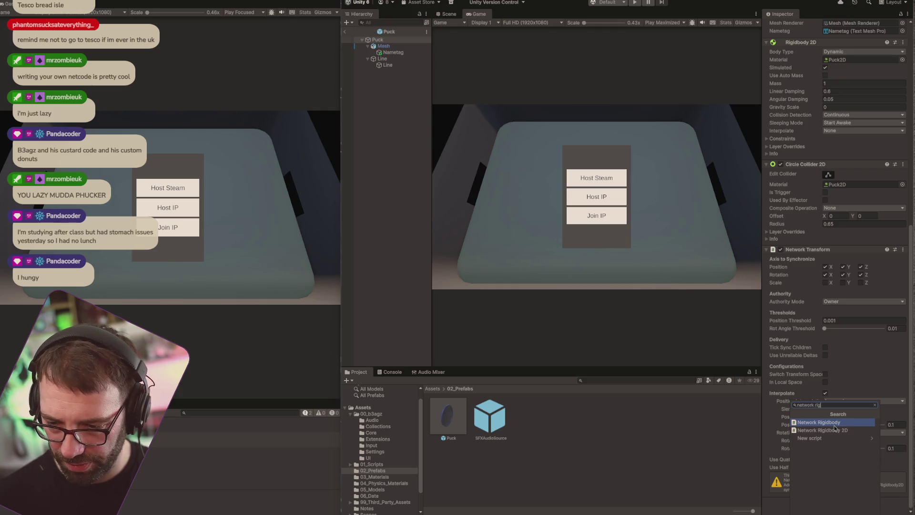
{"action": "left_click", "coordinate": [835, 425]}
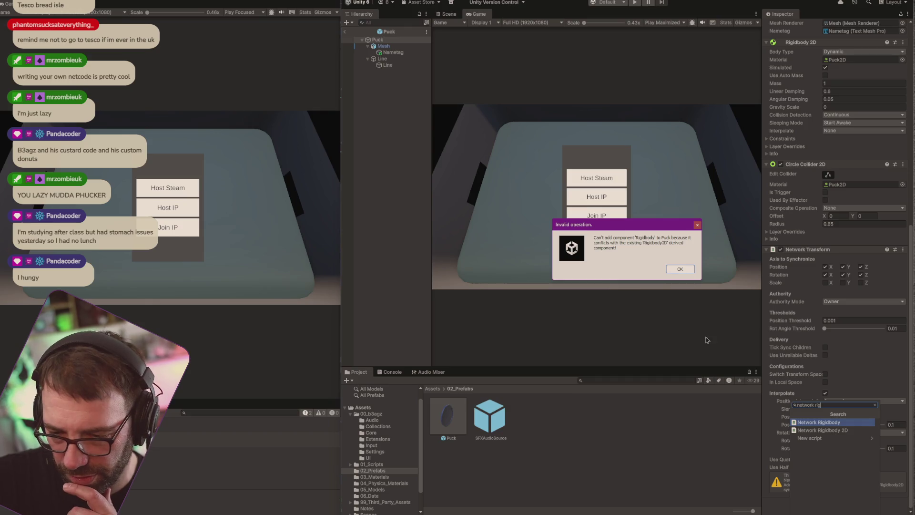
{"action": "left_click", "coordinate": [684, 269]}
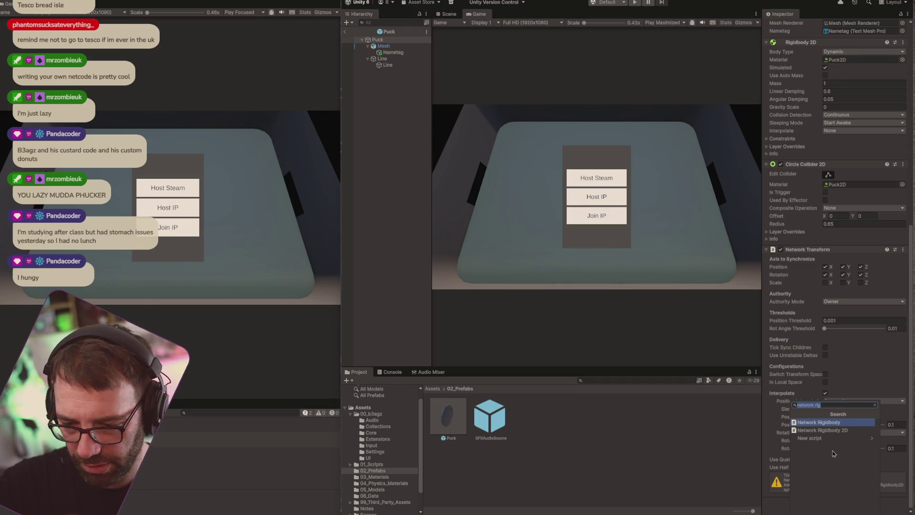
{"action": "left_click", "coordinate": [839, 430]}
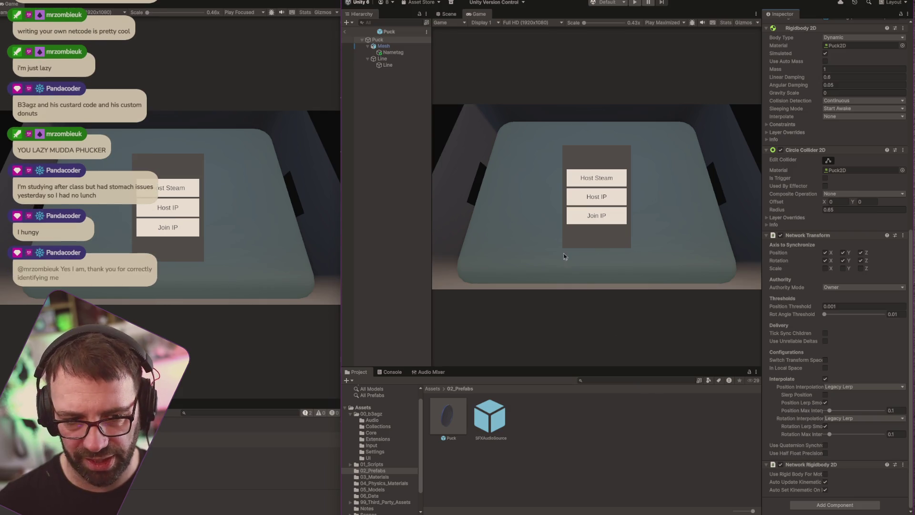
Step: Comment out OnCollisionEnter2D (lines 109–140) in NetworkPuckController.cs and return to Unity
{"action": "key", "text": "alt+Tab"}
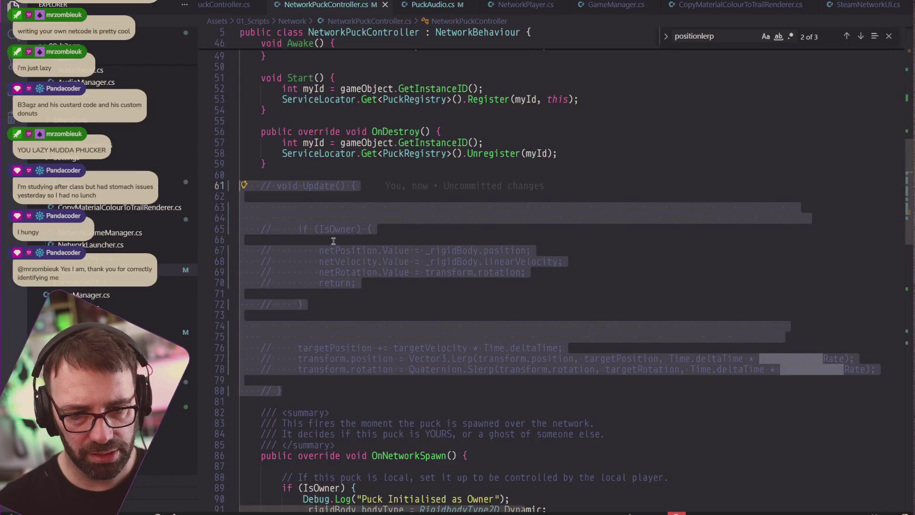
{"action": "scroll", "coordinate": [351, 230], "scroll_direction": "down", "scroll_amount": 7}
{"action": "scroll", "coordinate": [352, 230], "scroll_direction": "down", "scroll_amount": 15}
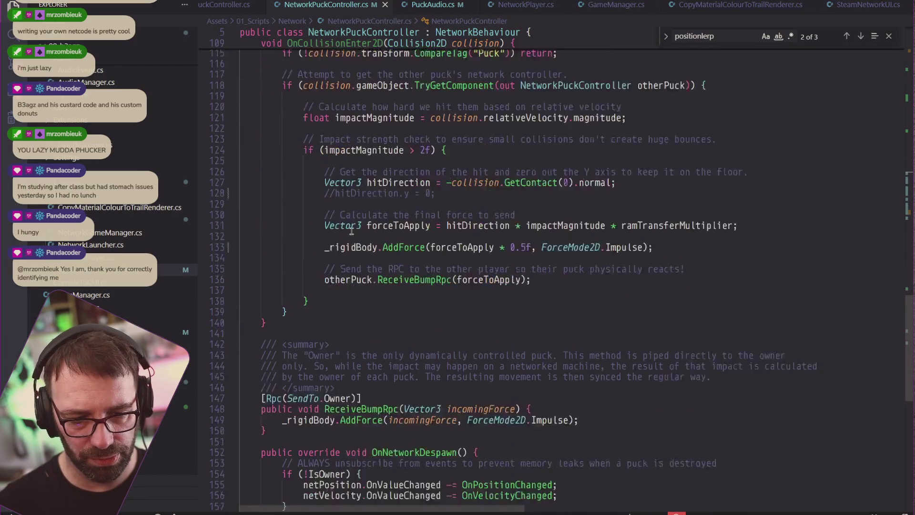
{"action": "scroll", "coordinate": [351, 231], "scroll_direction": "up", "scroll_amount": 2}
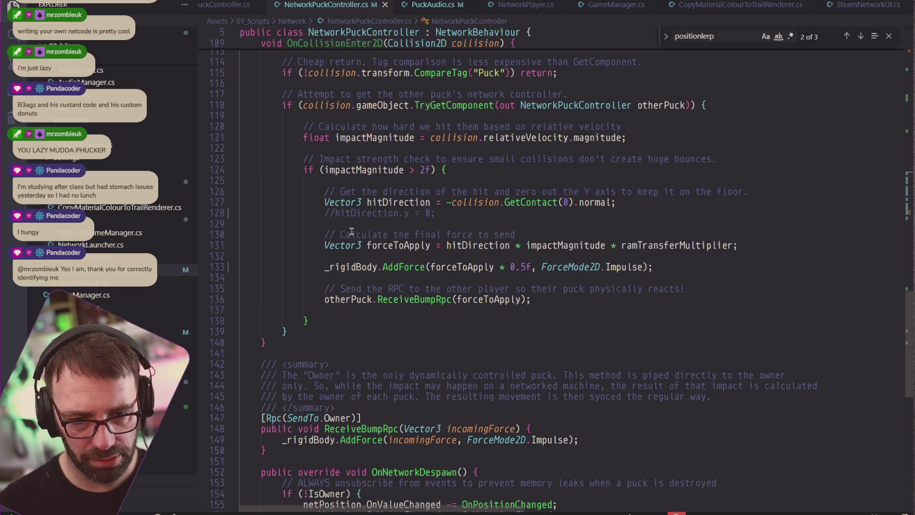
{"action": "left_click", "coordinate": [317, 328]}
{"action": "scroll", "coordinate": [330, 309], "scroll_direction": "up", "scroll_amount": 4}
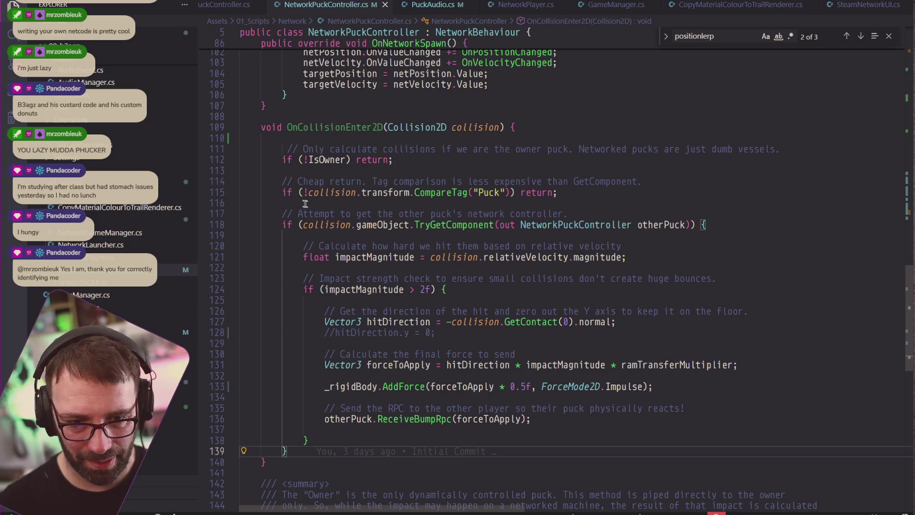
{"action": "left_click", "coordinate": [282, 181], "text": "shift"}
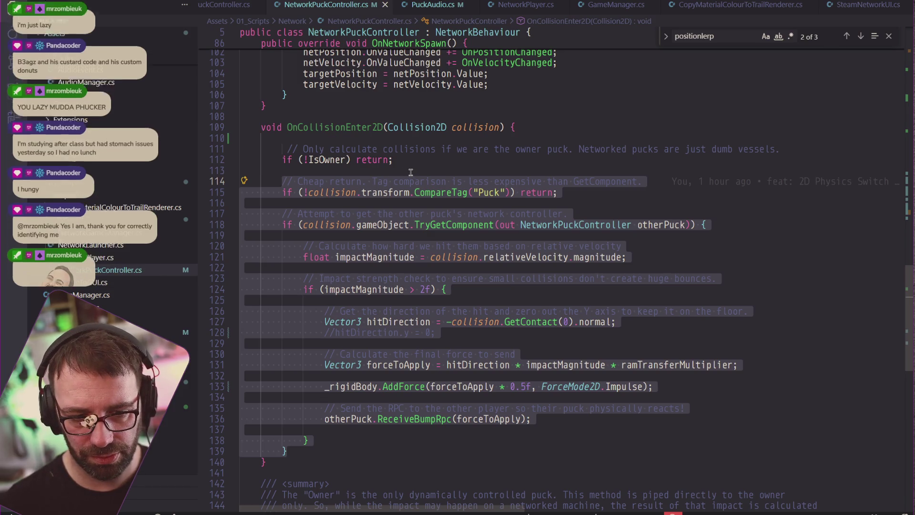
{"action": "left_click_drag", "start_coordinate": [268, 460], "coordinate": [229, 129]}
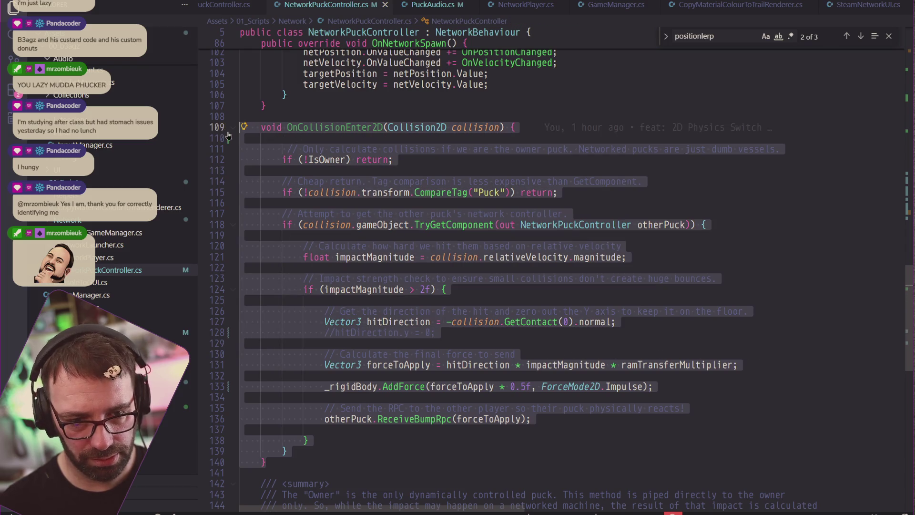
{"action": "key", "text": "ctrl+slash"}
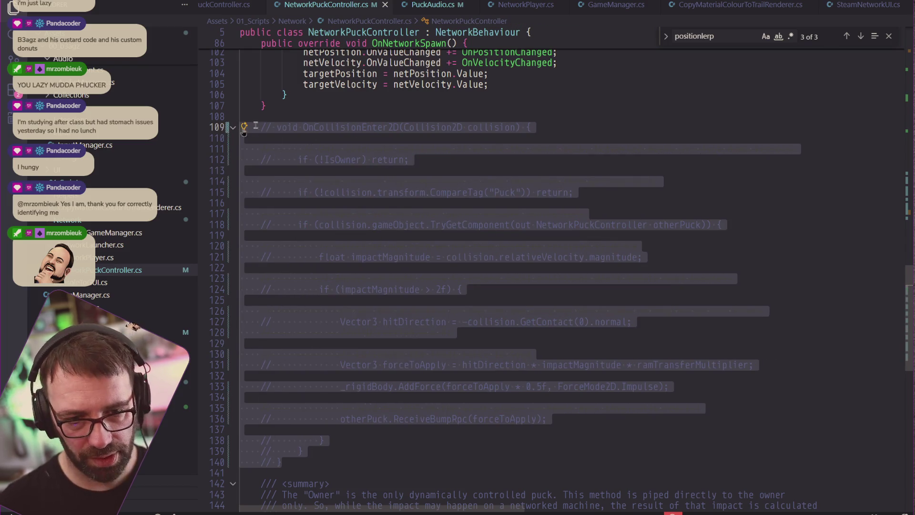
{"action": "key", "text": "alt+Tab"}
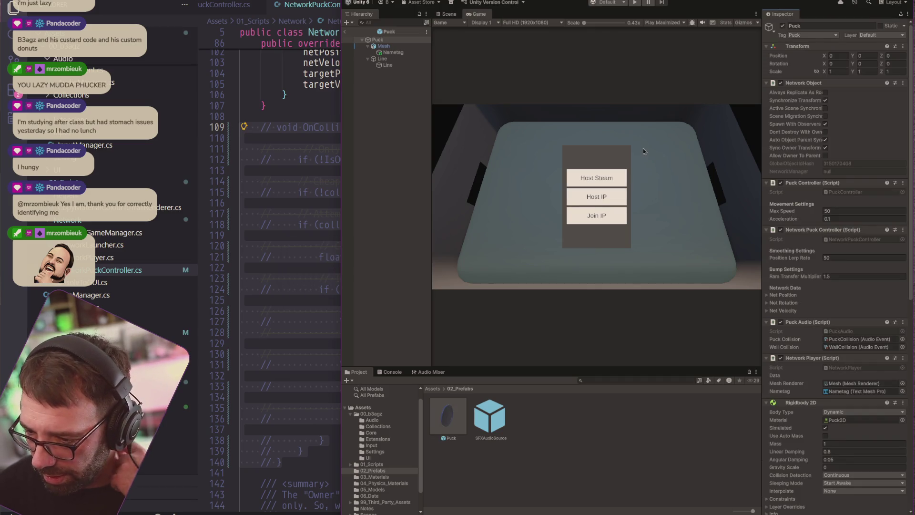
{"action": "key", "text": "alt+Tab"}
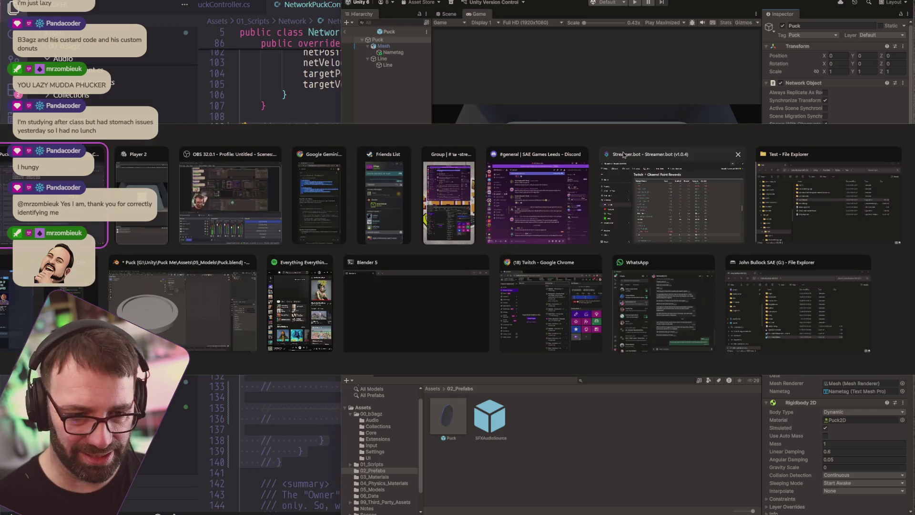
{"action": "left_click", "coordinate": [635, 3]}
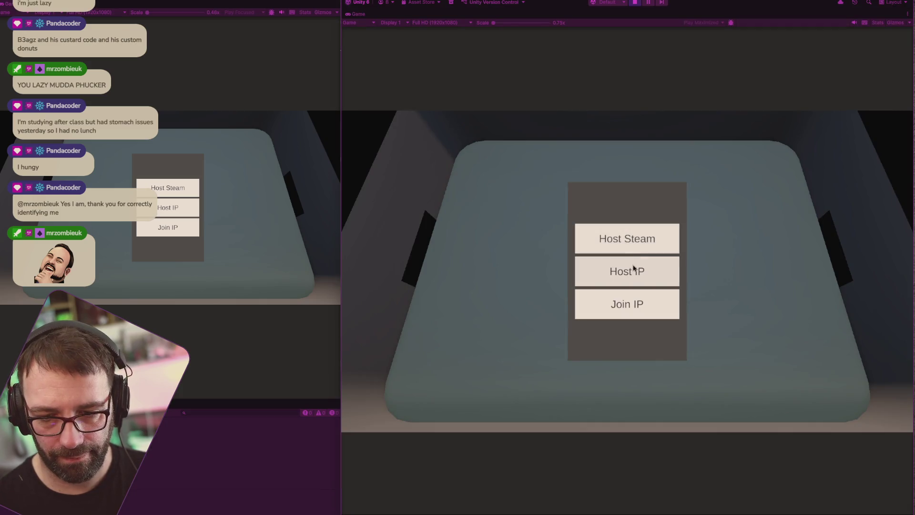
{"action": "left_click", "coordinate": [636, 269]}
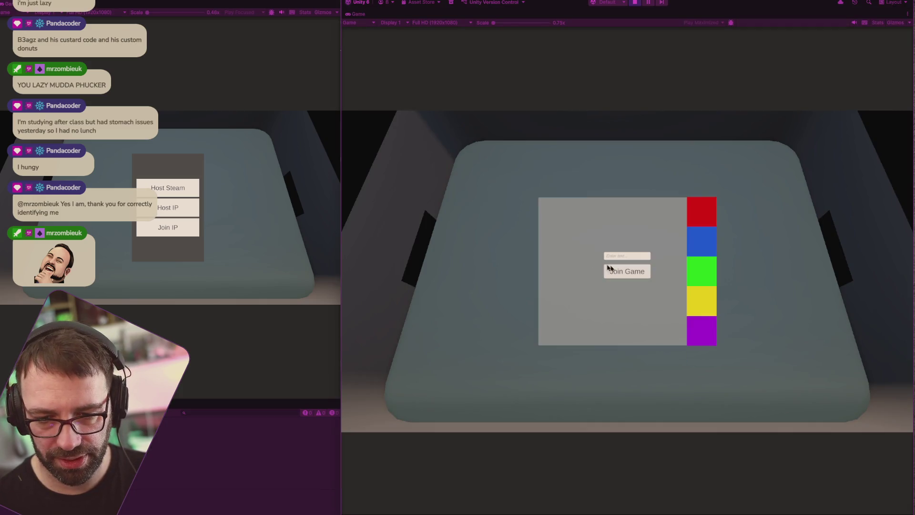
{"action": "left_click", "coordinate": [637, 274]}
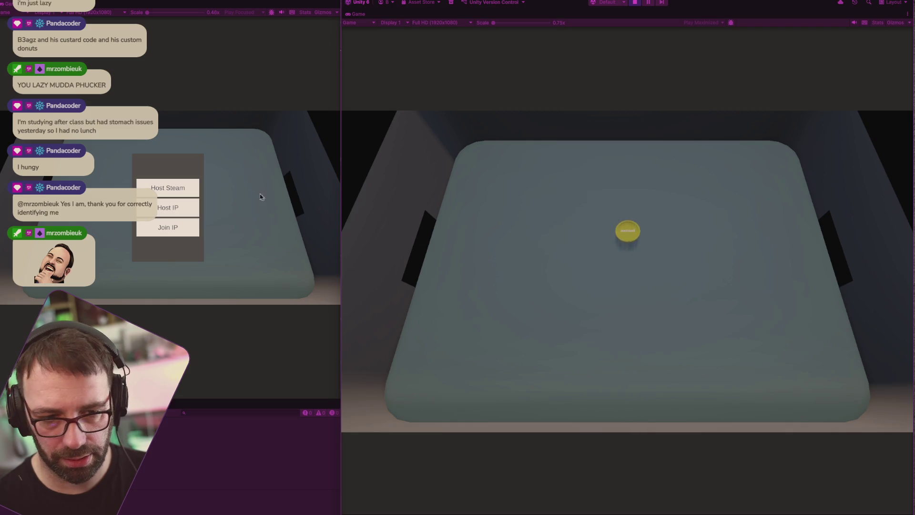
{"action": "left_click", "coordinate": [183, 225]}
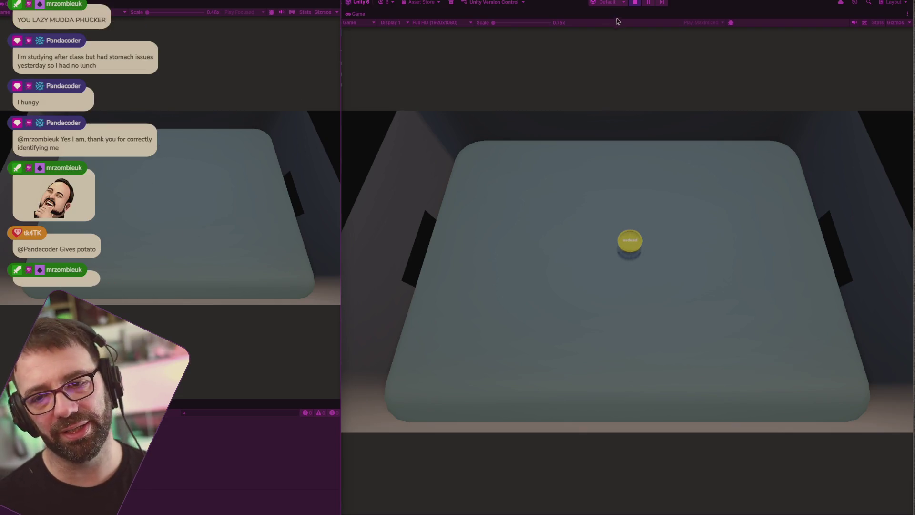
{"action": "left_click", "coordinate": [635, 2]}
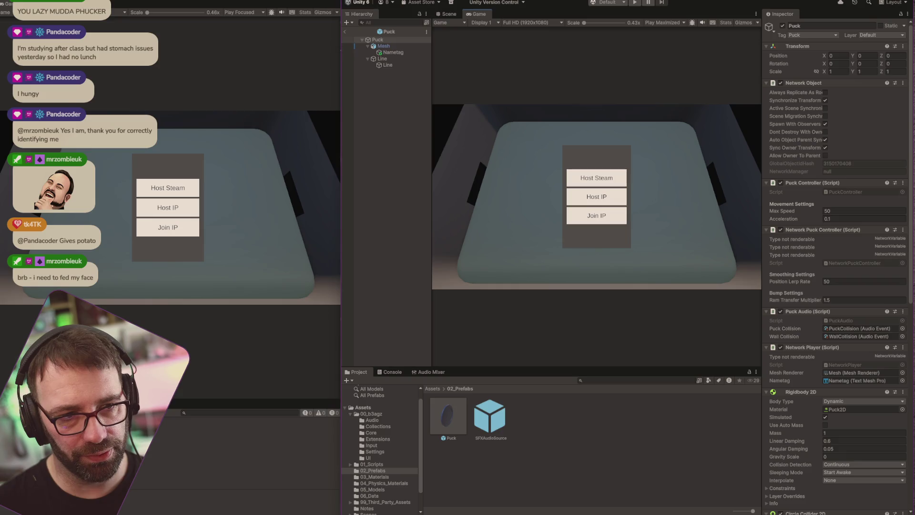
{"action": "mouse_move", "coordinate": [165, 14]}
{"action": "left_mouse_down"}
{"action": "mouse_move", "coordinate": [349, 15]}
{"action": "mouse_move", "coordinate": [175, 15]}
{"action": "left_mouse_up"}
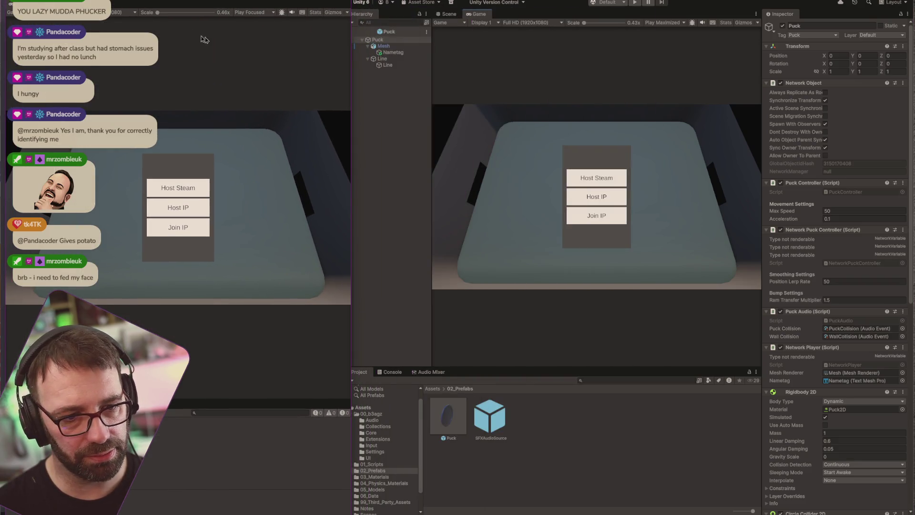
{"action": "left_click", "coordinate": [484, 10]}
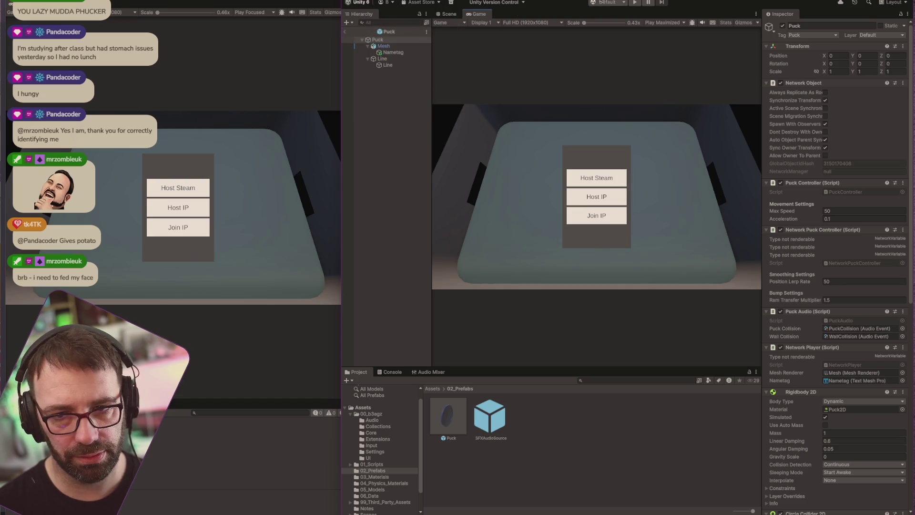
{"action": "left_click", "coordinate": [635, 3]}
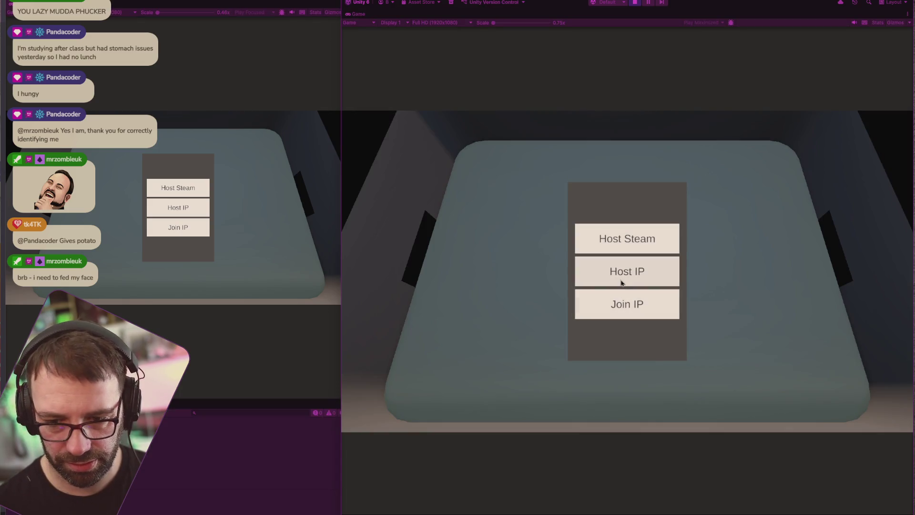
{"action": "left_click", "coordinate": [622, 298]}
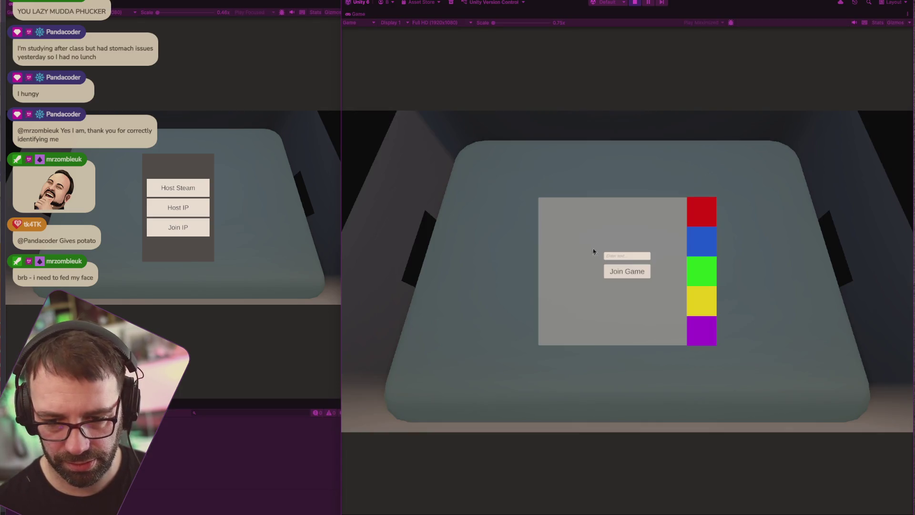
{"action": "type", "text": "asdsad"}
{"action": "left_click", "coordinate": [630, 273]}
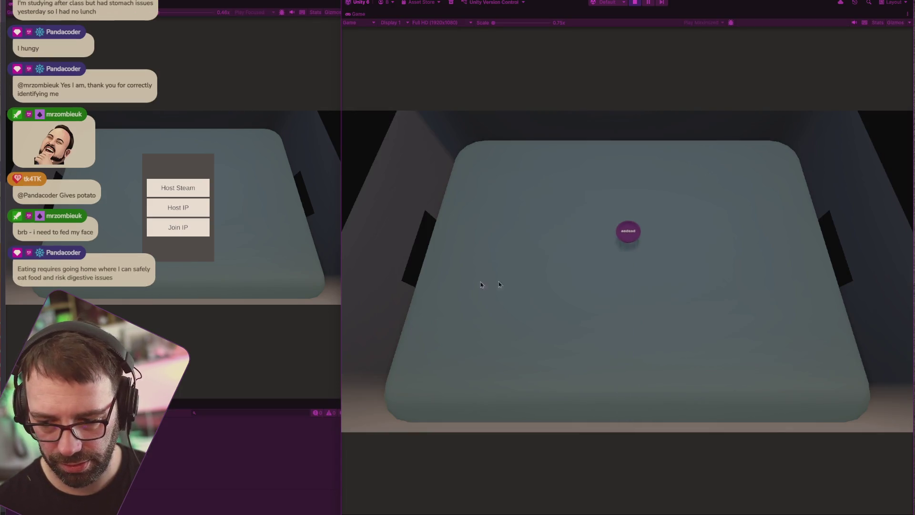
{"action": "left_click", "coordinate": [178, 228]}
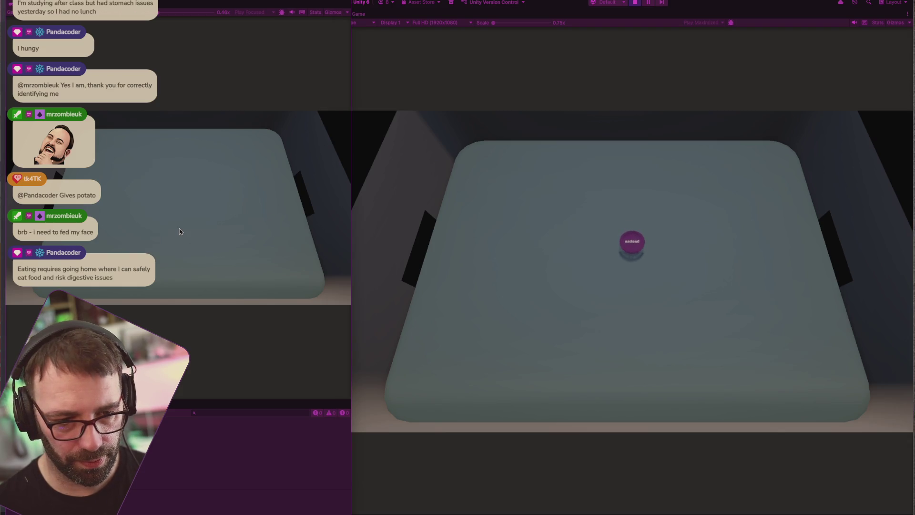
{"action": "key", "text": "ctrl+p"}
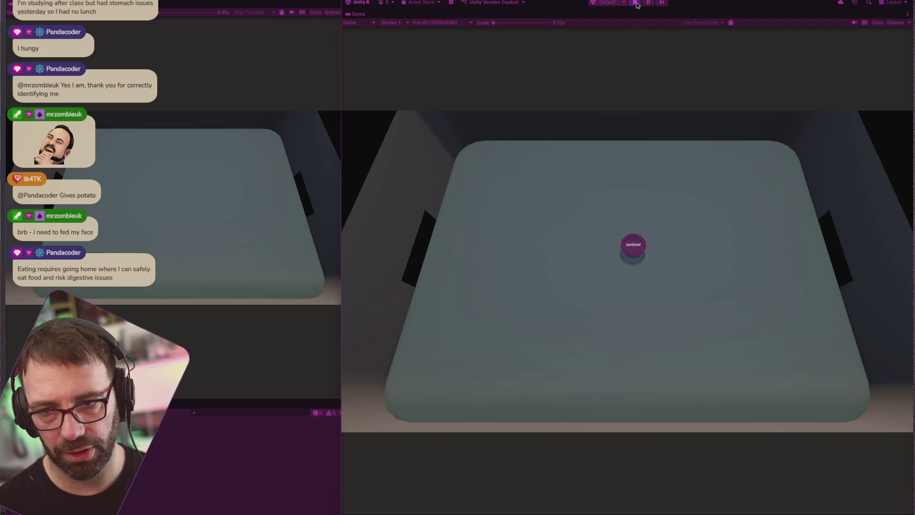
Step: Open Window > Multiplayer > Multiplayer Play Mode, then start play mode for a fresh test
{"action": "key", "text": "super+h"}
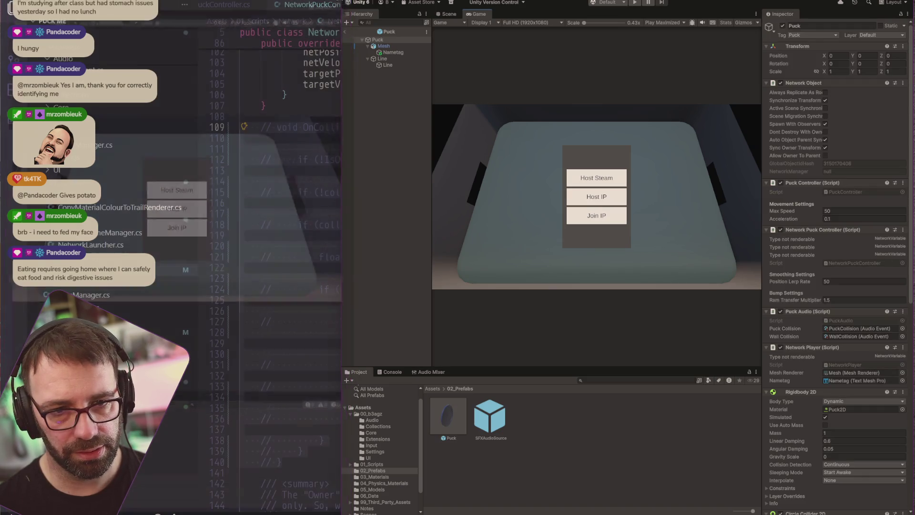
{"action": "left_click", "coordinate": [499, 1]}
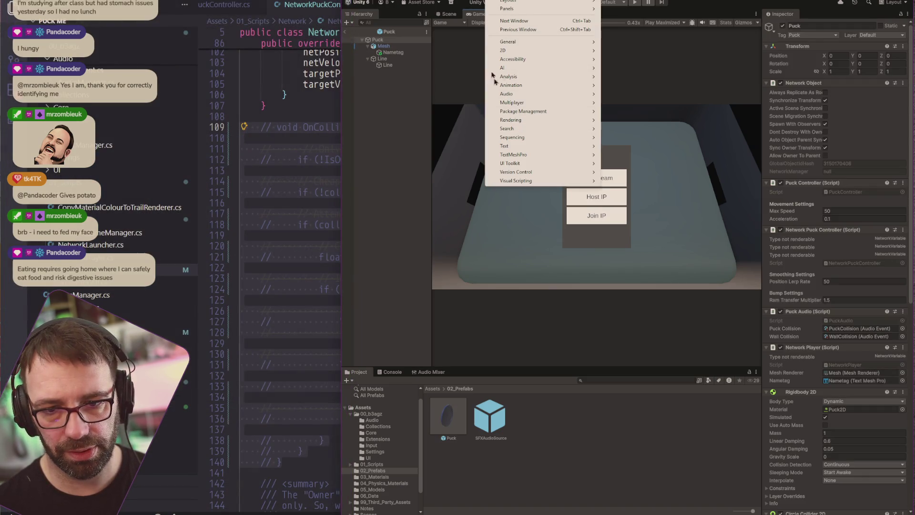
{"action": "mouse_move", "coordinate": [555, 106]}
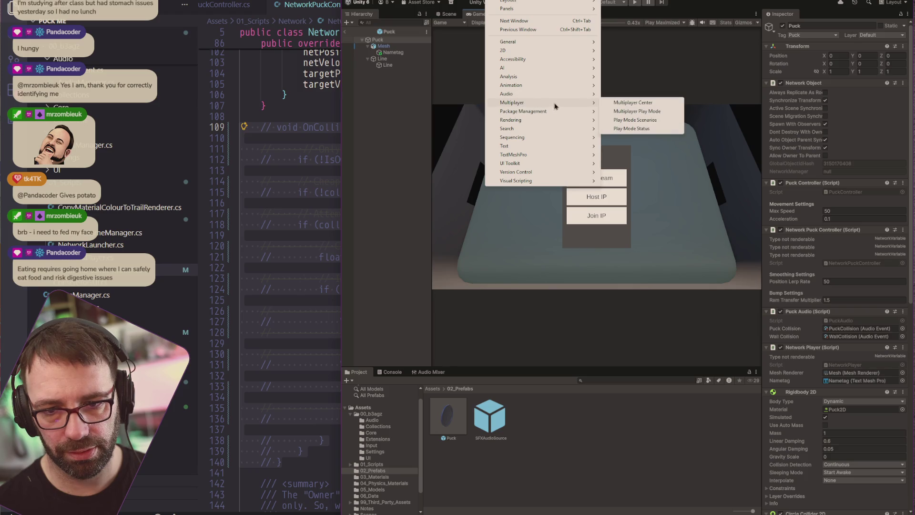
{"action": "left_click", "coordinate": [632, 110]}
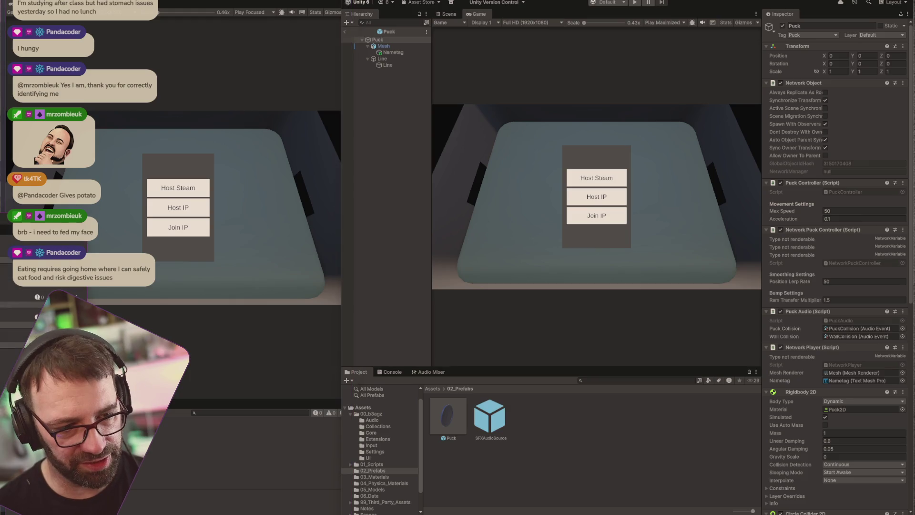
{"action": "left_click", "coordinate": [635, 2]}
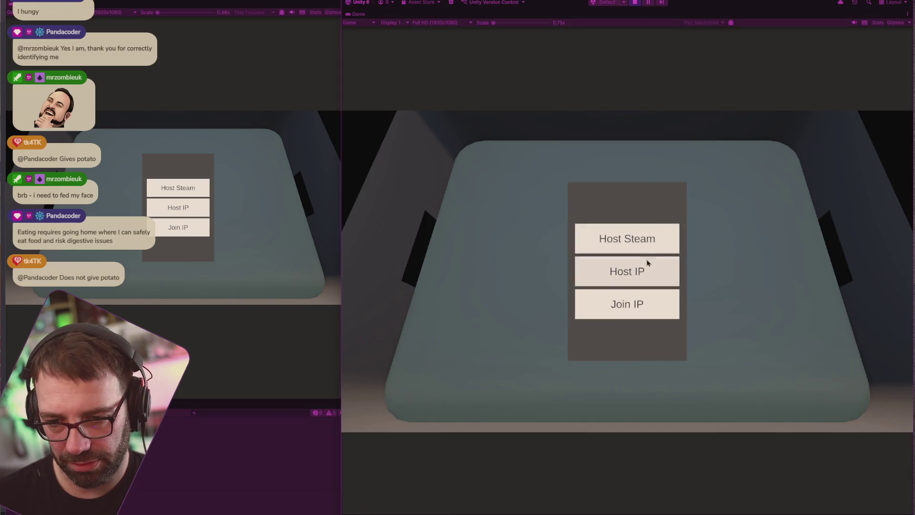
Step: Host a session over IP and join both clients as the purple and blue players
{"action": "left_click", "coordinate": [641, 269]}
{"action": "left_click", "coordinate": [634, 256]}
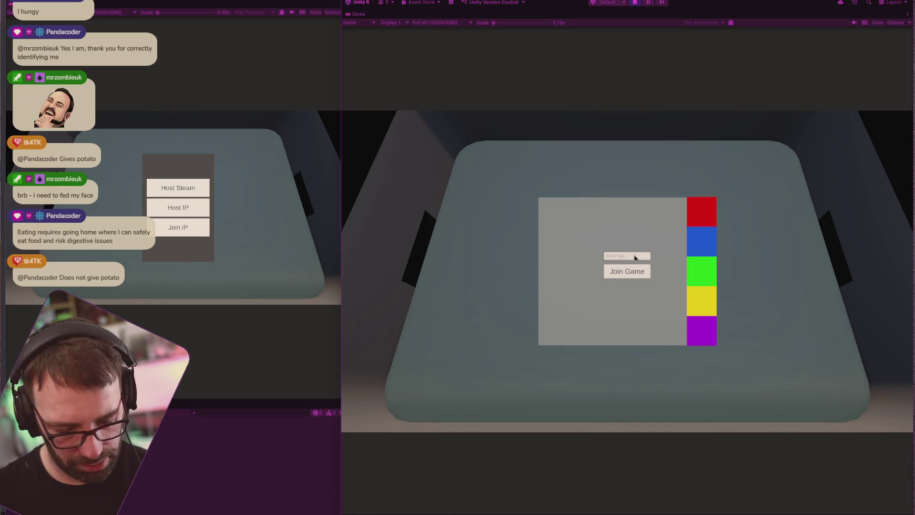
{"action": "left_click", "coordinate": [627, 271]}
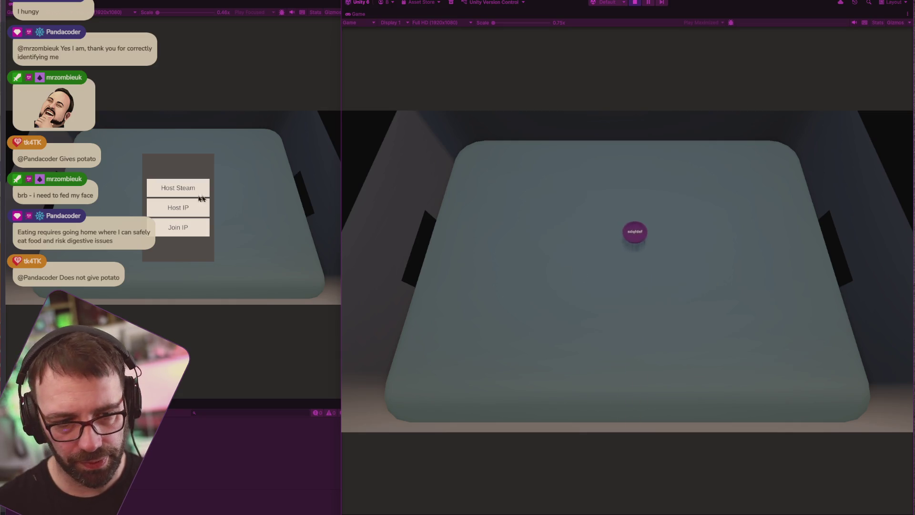
{"action": "left_click", "coordinate": [188, 230]}
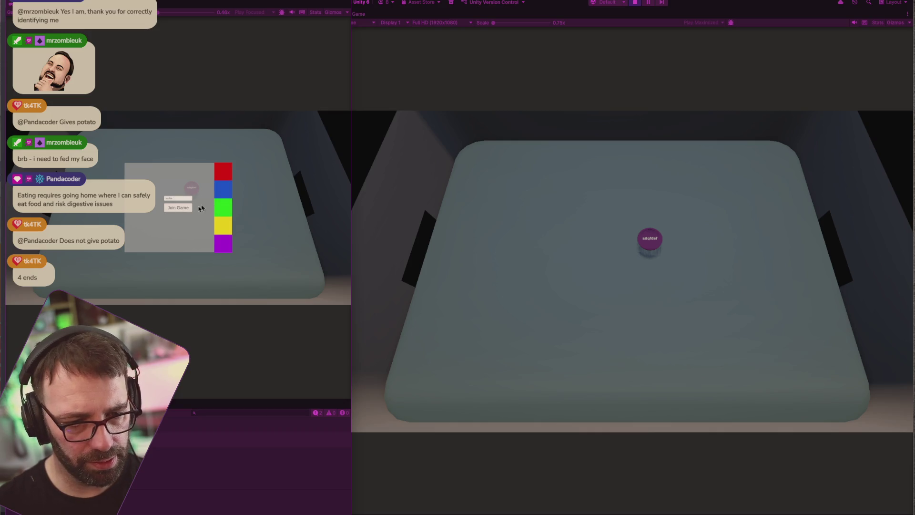
{"action": "left_click", "coordinate": [184, 208]}
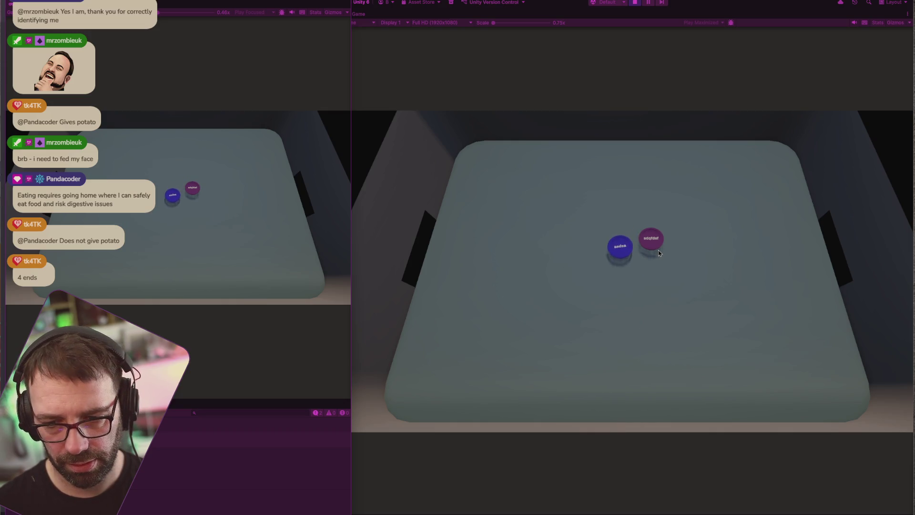
Step: Drive the blue and purple pucks around the table, then stop Play mode
{"action": "key", "text": "s"}
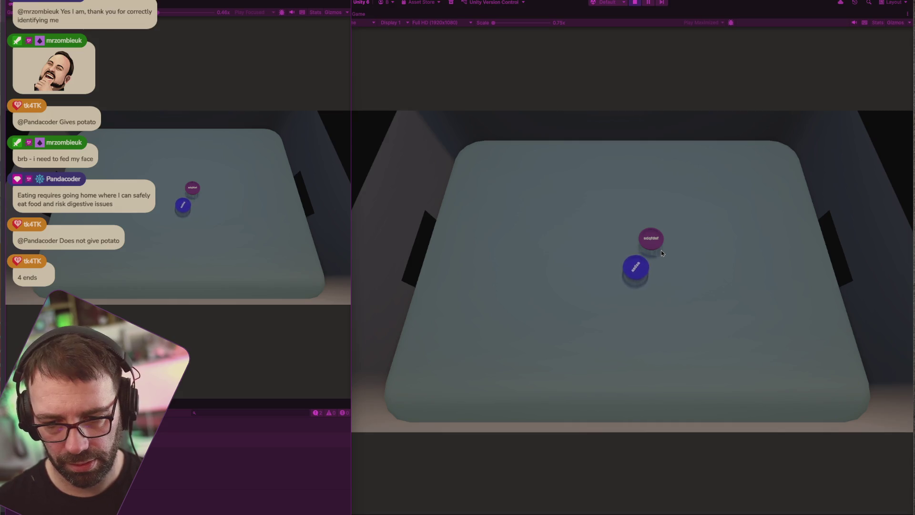
{"action": "key", "text": "w"}
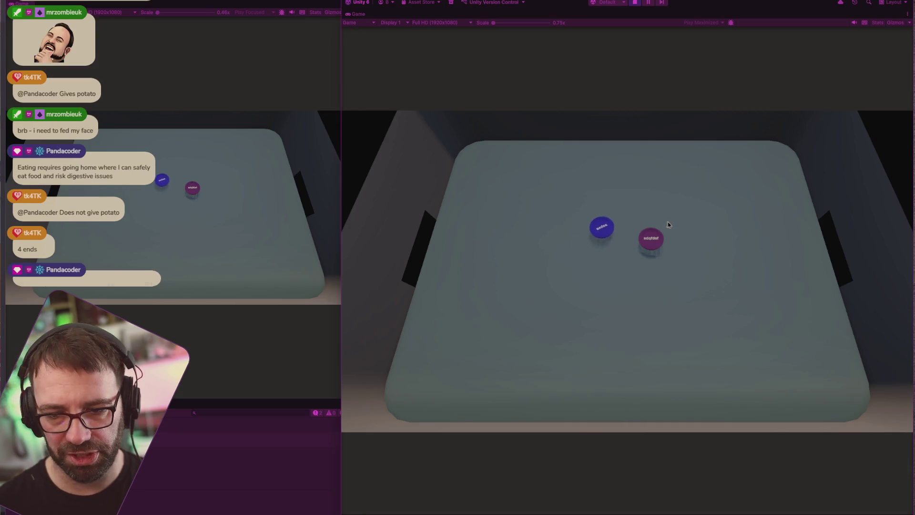
{"action": "key", "text": "a"}
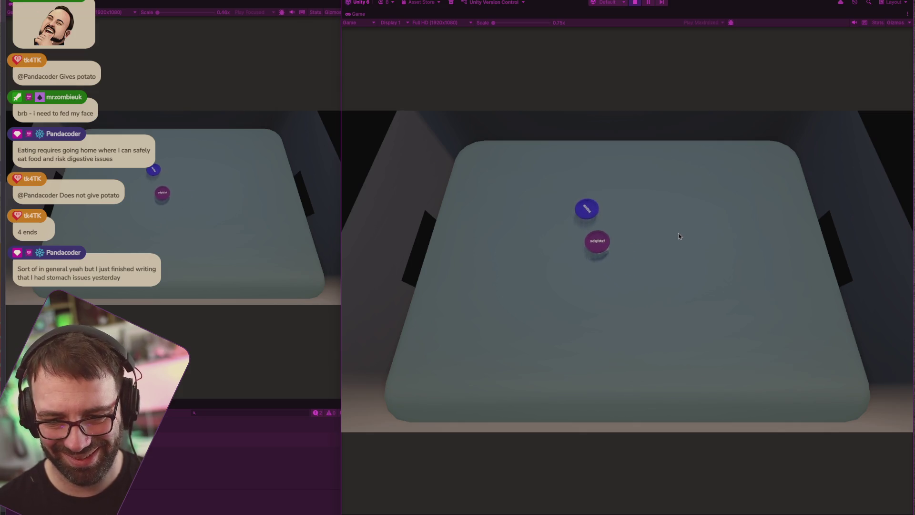
{"action": "key", "text": "s"}
{"action": "key", "text": "a"}
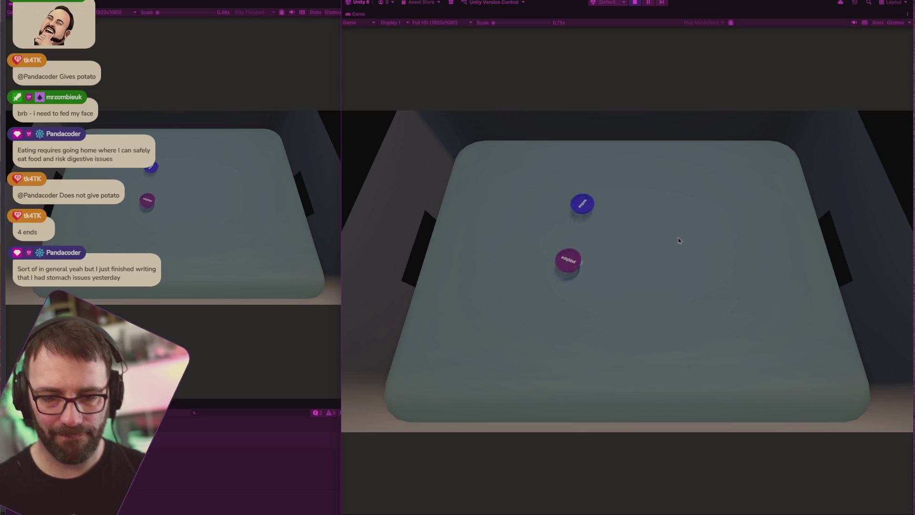
{"action": "key", "text": "w"}
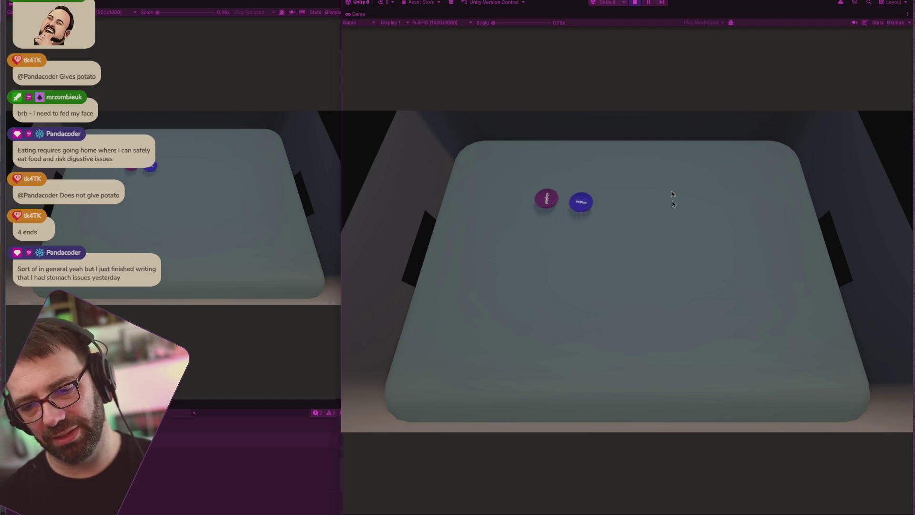
{"action": "key", "text": "ctrl+p"}
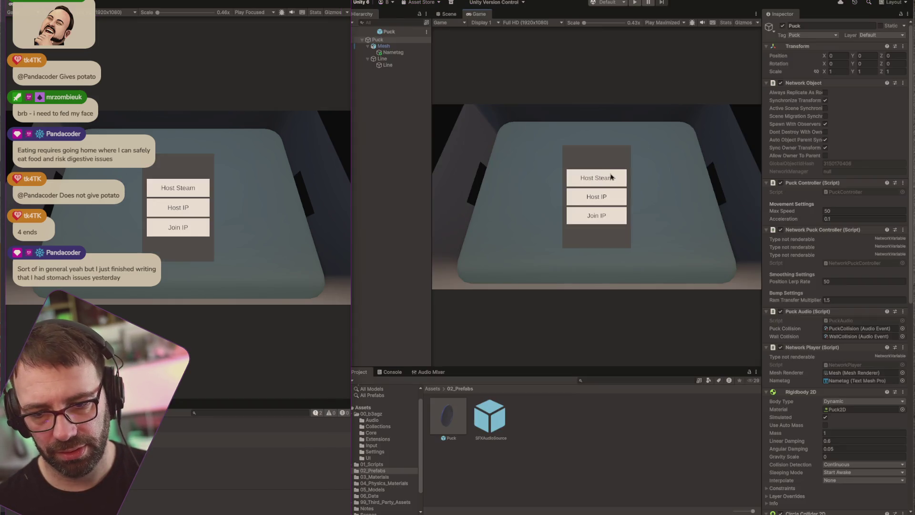
{"action": "key", "text": "alt+Tab"}
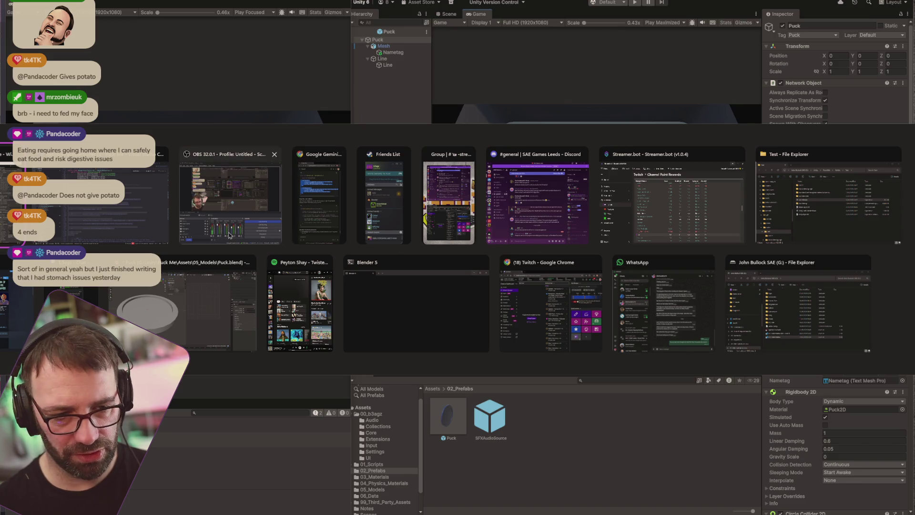
Step: Comment out the Kinematic line 99 and Dynamic line 91 bodyType assignments in NetworkPuckController.cs
{"action": "left_click", "coordinate": [157, 219]}
{"action": "scroll", "coordinate": [415, 258], "scroll_direction": "down", "scroll_amount": 5}
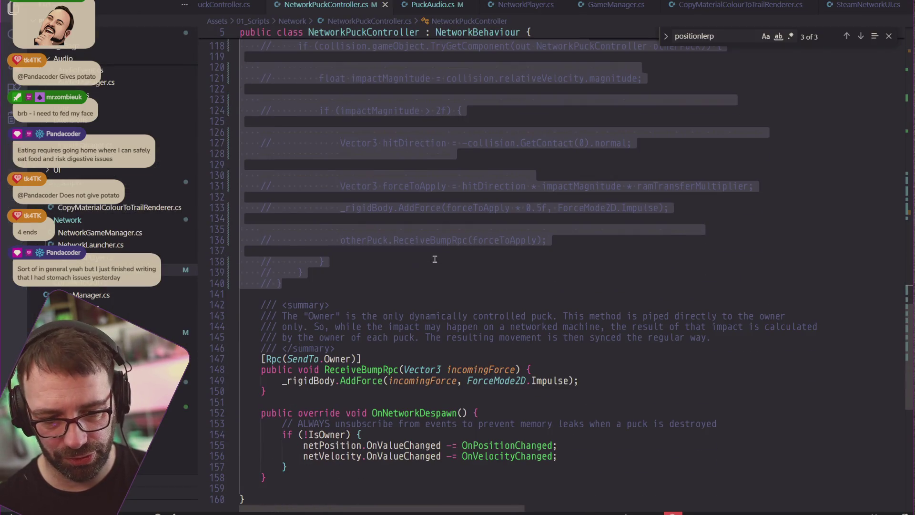
{"action": "scroll", "coordinate": [435, 259], "scroll_direction": "down", "scroll_amount": 2}
{"action": "scroll", "coordinate": [435, 259], "scroll_direction": "up", "scroll_amount": 20}
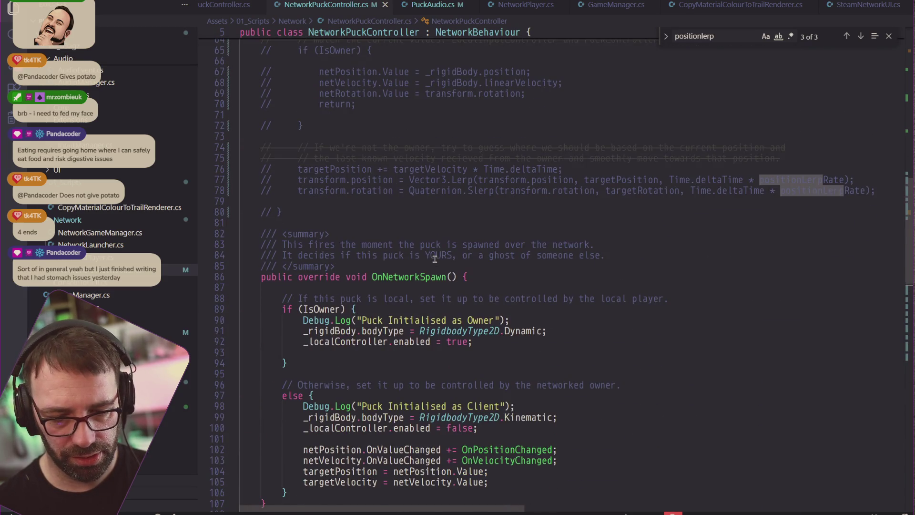
{"action": "scroll", "coordinate": [435, 259], "scroll_direction": "up", "scroll_amount": 18}
{"action": "scroll", "coordinate": [434, 259], "scroll_direction": "down", "scroll_amount": 18}
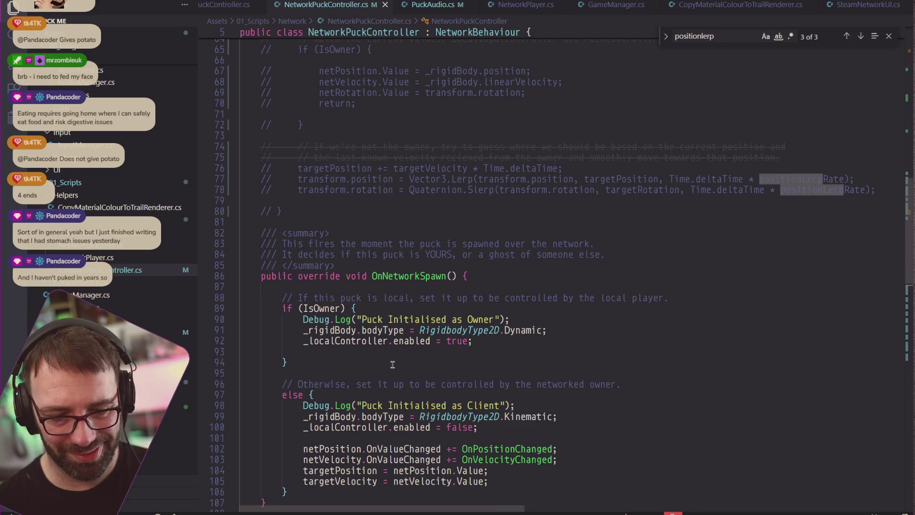
{"action": "left_click", "coordinate": [304, 418]}
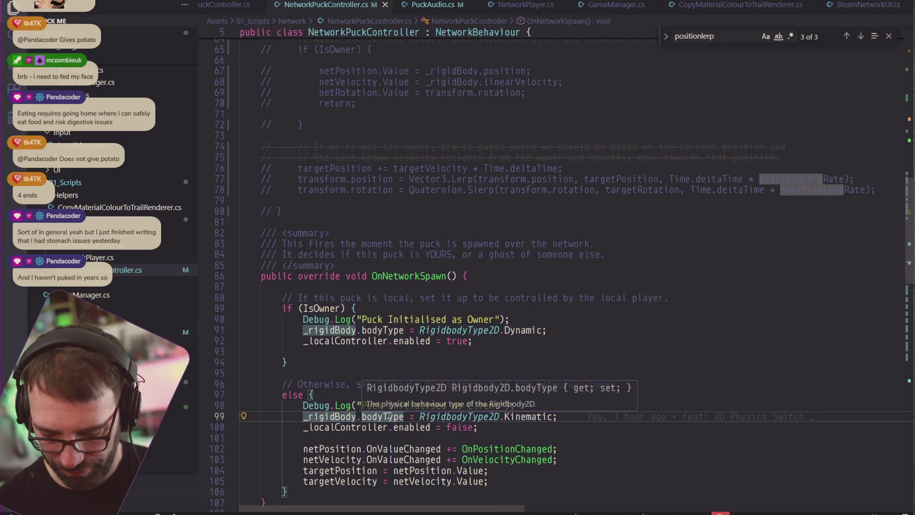
{"action": "type", "text": "//"}
{"action": "scroll", "coordinate": [441, 381], "scroll_direction": "down", "scroll_amount": 4}
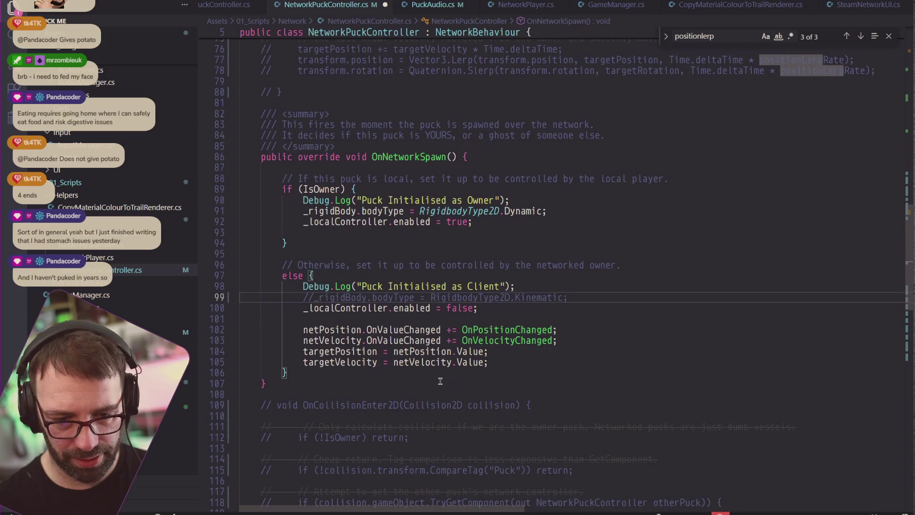
{"action": "left_click", "coordinate": [300, 212]}
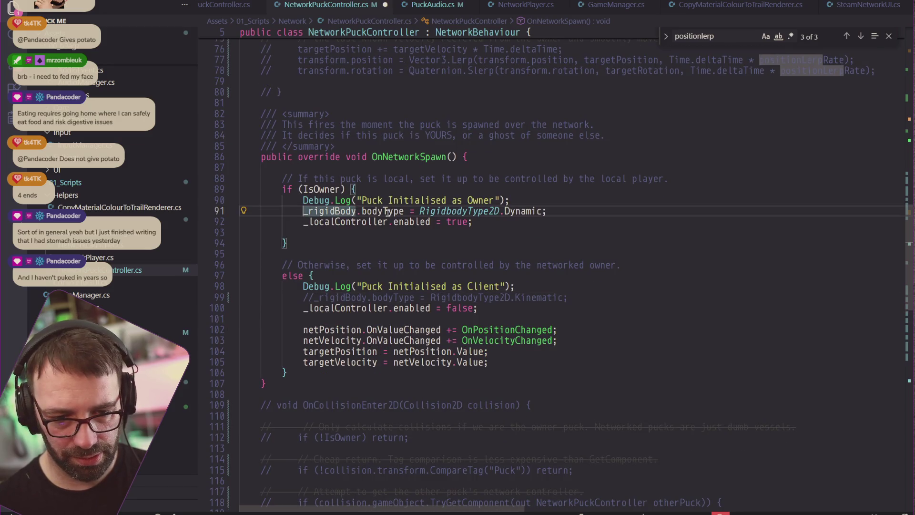
{"action": "type", "text": "//"}
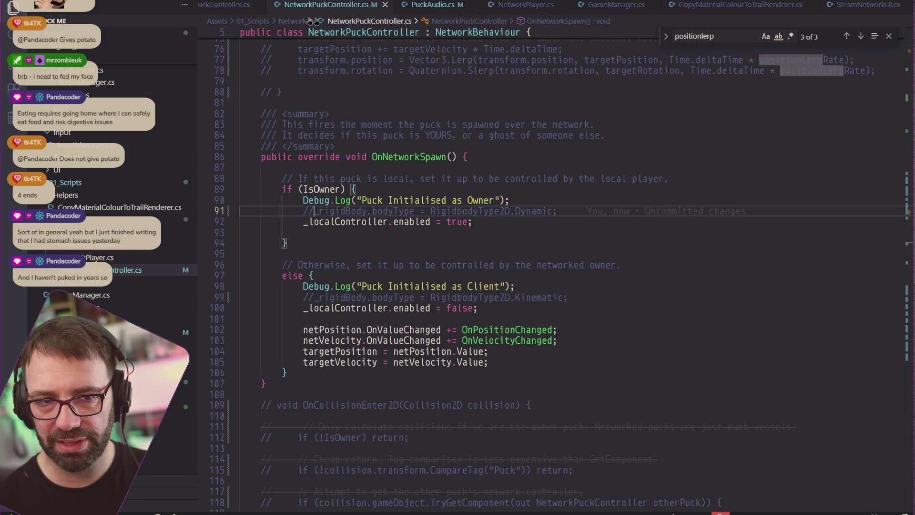
{"action": "left_click", "coordinate": [228, 5]}
{"action": "left_click", "coordinate": [357, 5]}
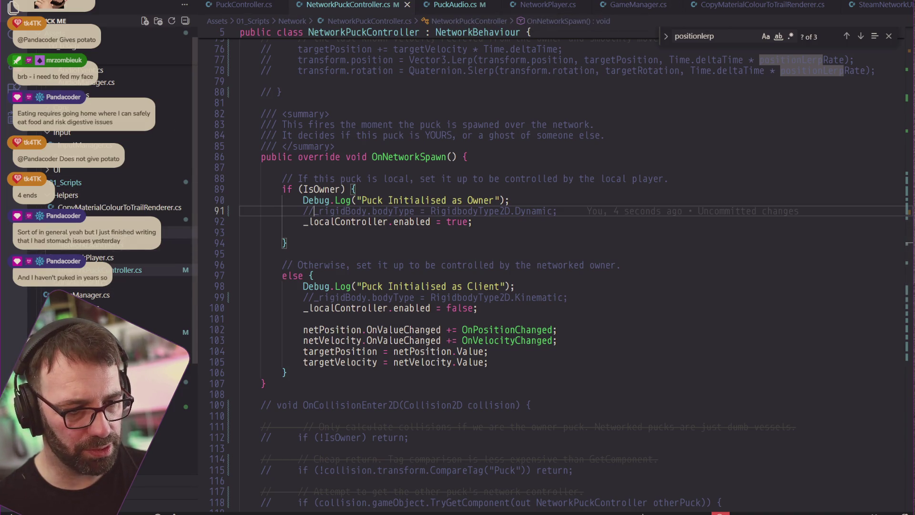
Step: Comment out the Dynamic bodyType line 116 in NetworkPlayer.cs and save the file
{"action": "left_click", "coordinate": [112, 261]}
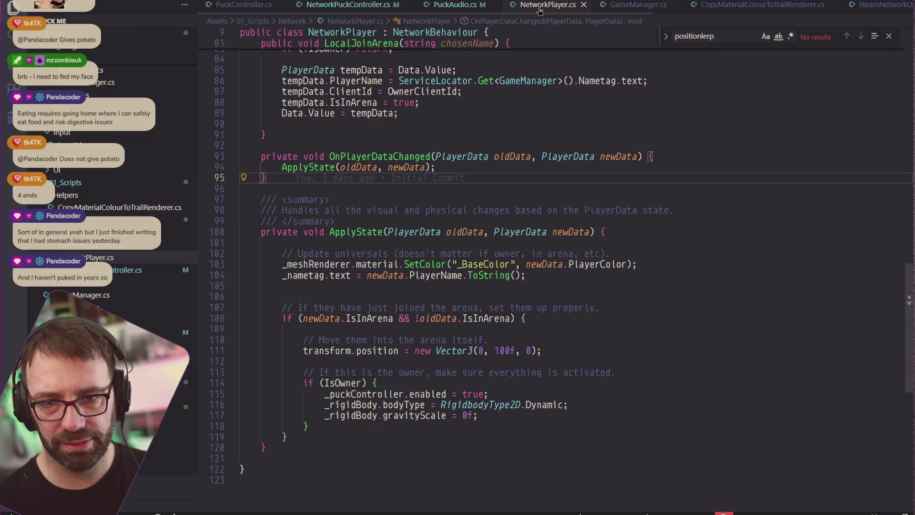
{"action": "scroll", "coordinate": [440, 354], "scroll_direction": "down", "scroll_amount": 2}
{"action": "scroll", "coordinate": [400, 353], "scroll_direction": "down", "scroll_amount": 1}
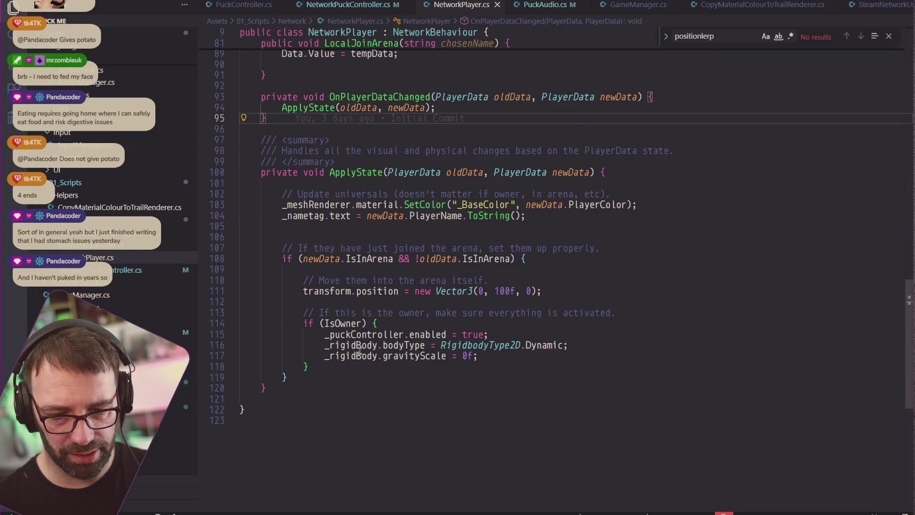
{"action": "left_click", "coordinate": [361, 348]}
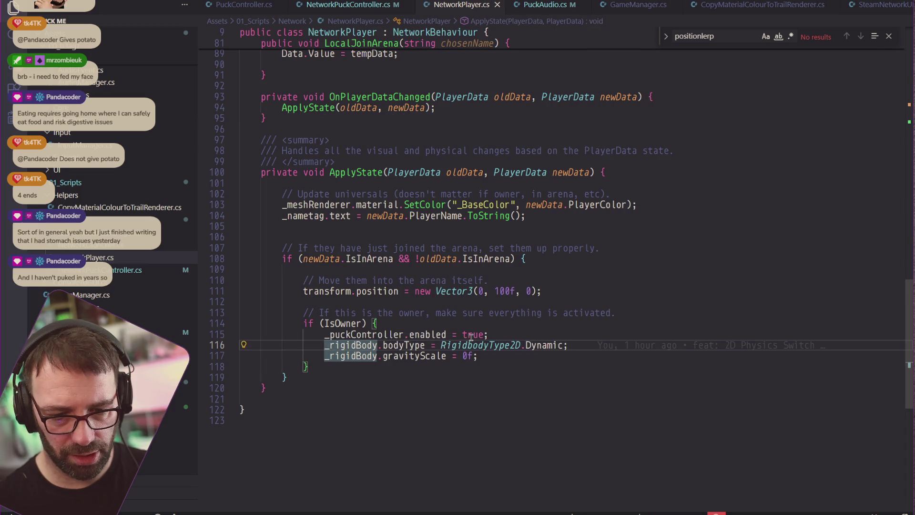
{"action": "type", "text": "//"}
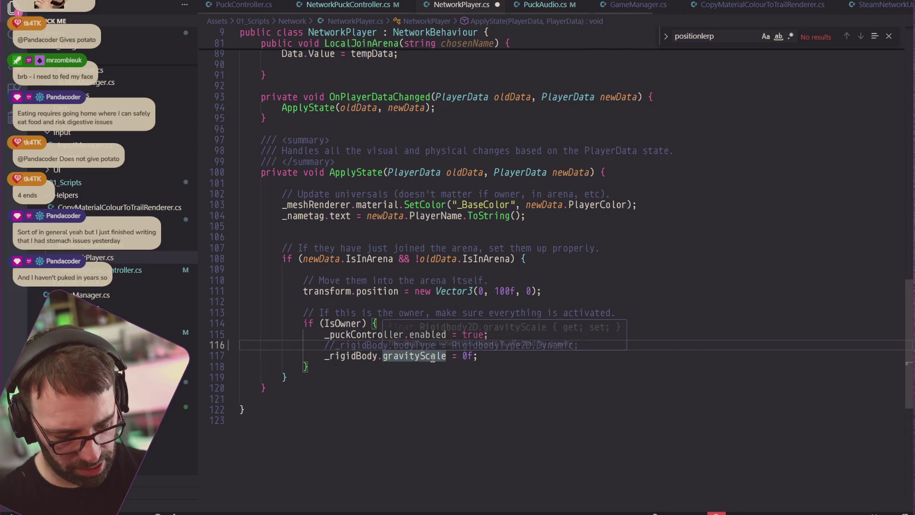
{"action": "key", "text": "ctrl+s"}
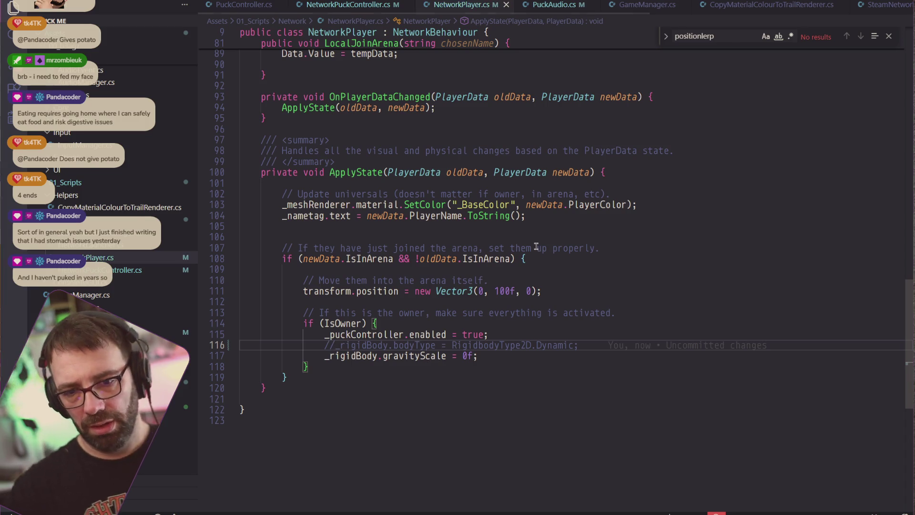
{"action": "key", "text": "alt+Tab"}
{"action": "key", "text": "alt+Tab"}
{"action": "key", "text": "alt+Tab"}
{"action": "key", "text": "alt+Tab"}
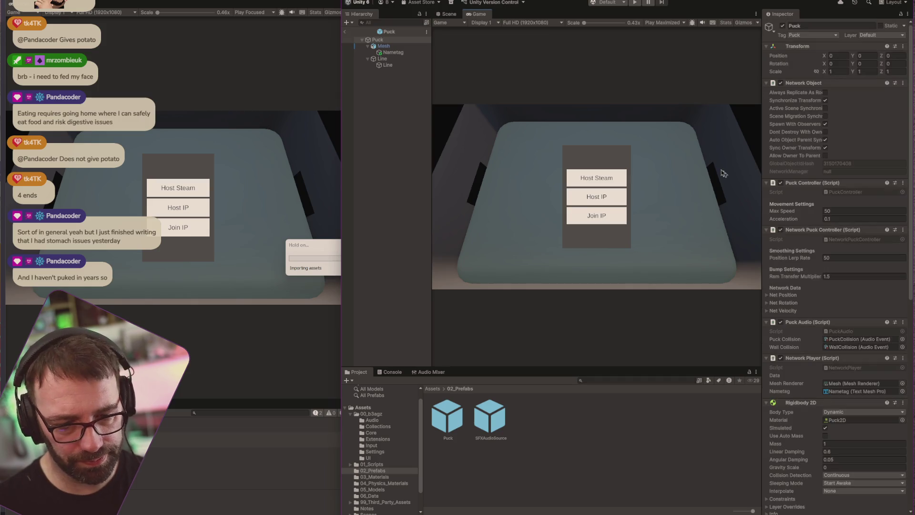
Step: Start Play mode, host over IP as the purple player named 'asdsa', and join the second client as yellow
{"action": "left_click", "coordinate": [632, 3]}
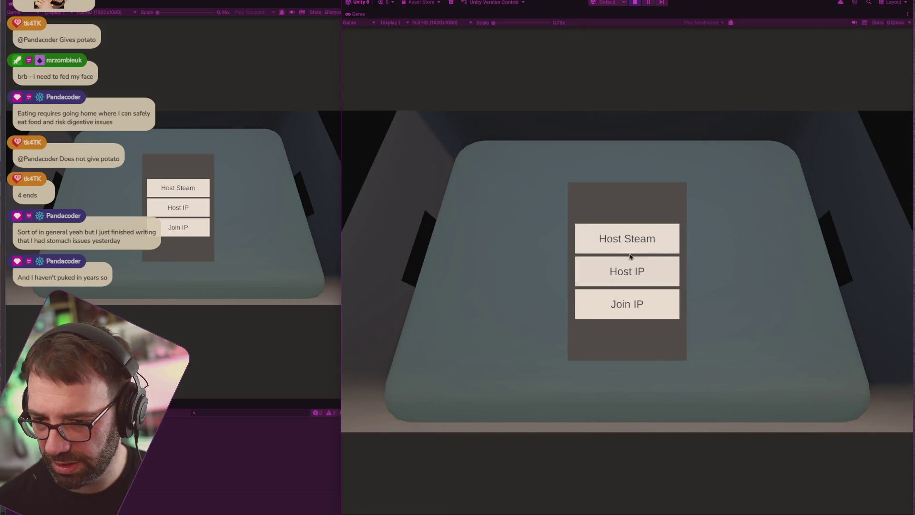
{"action": "left_click", "coordinate": [643, 271]}
{"action": "left_click", "coordinate": [625, 255]}
{"action": "type", "text": "asdsa"}
{"action": "left_click", "coordinate": [702, 330]}
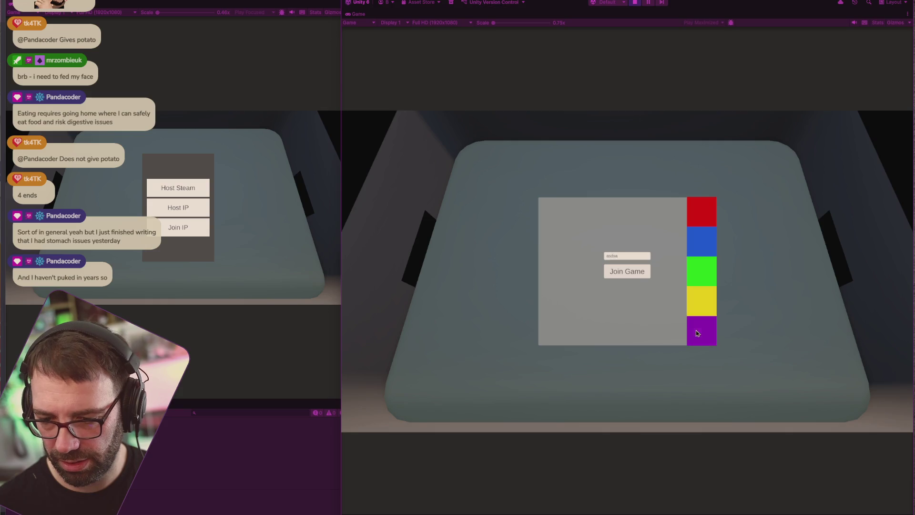
{"action": "left_click", "coordinate": [627, 272]}
{"action": "left_click", "coordinate": [194, 228]}
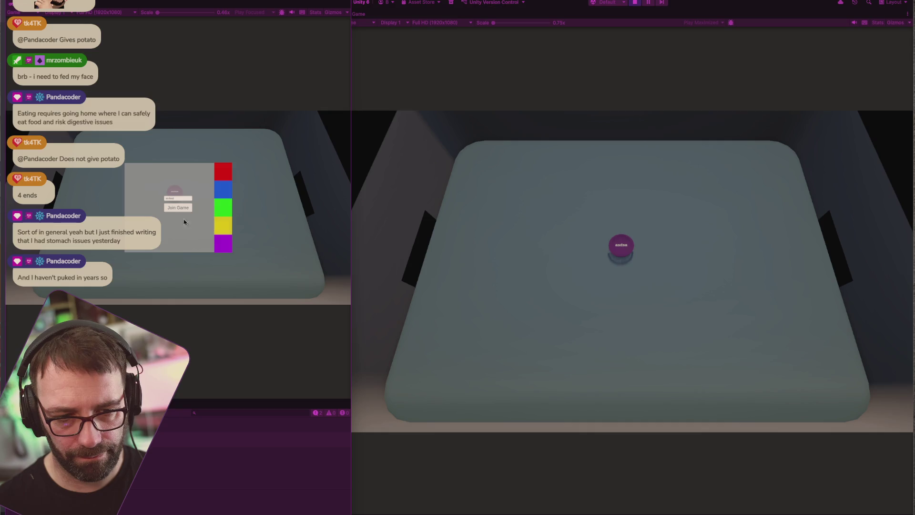
{"action": "left_click", "coordinate": [179, 208]}
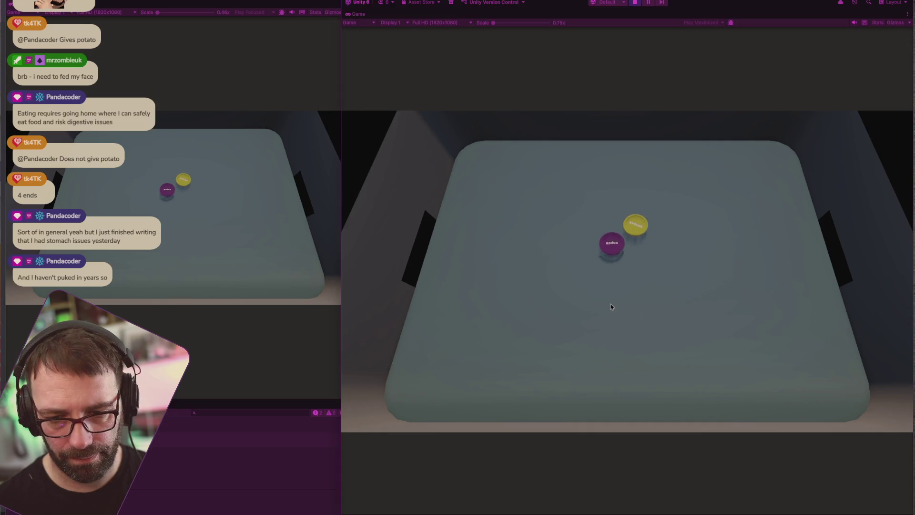
Step: Steer the purple puck around and against the yellow one, then stop the play test
{"action": "key", "text": "w"}
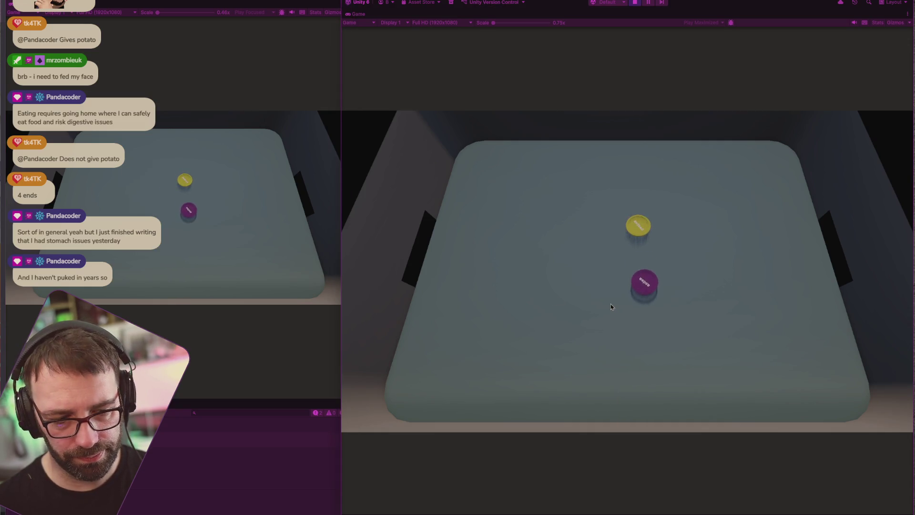
{"action": "key", "text": "d"}
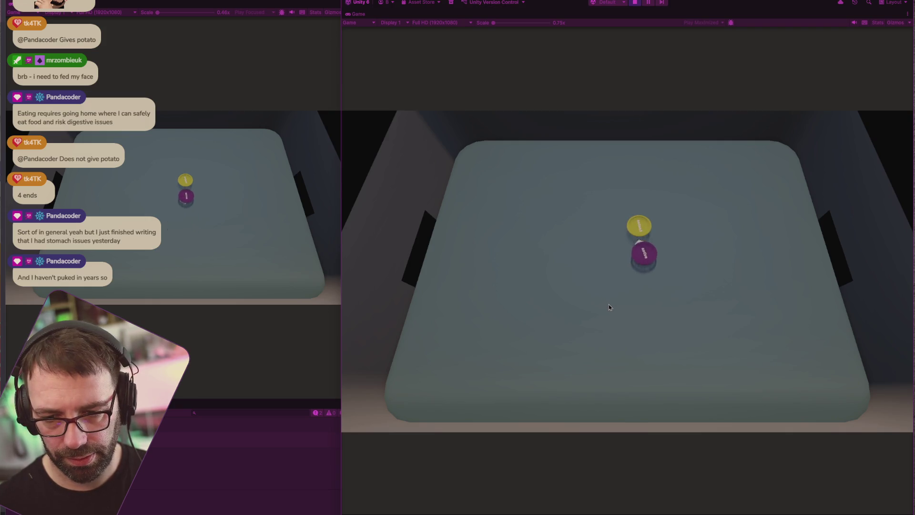
{"action": "key", "text": "a"}
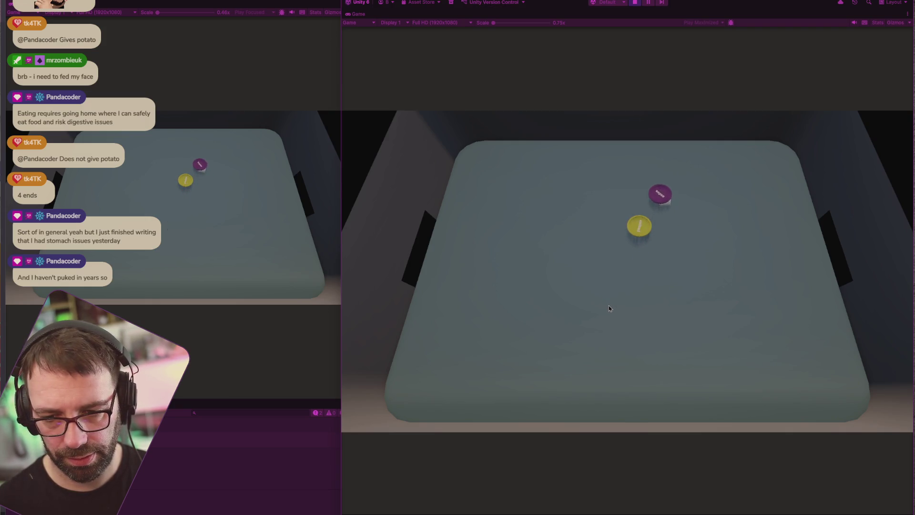
{"action": "key", "text": "a"}
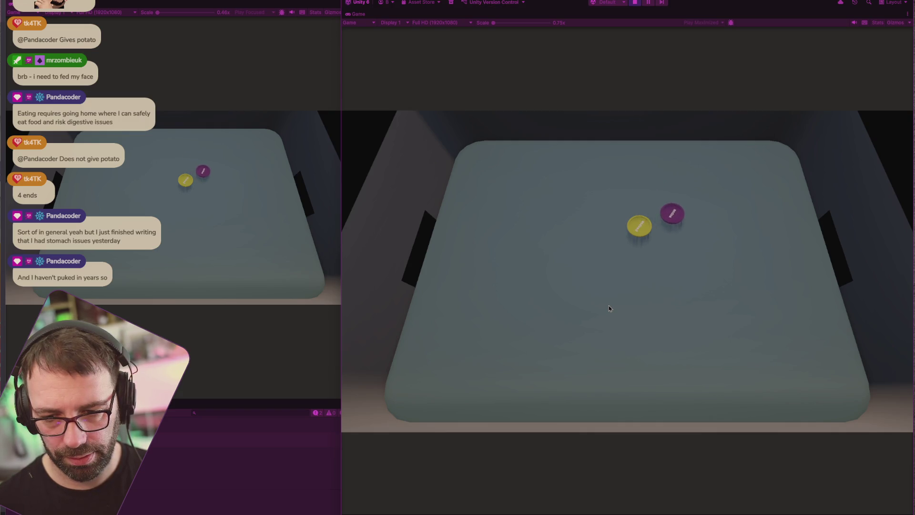
{"action": "key", "text": "s"}
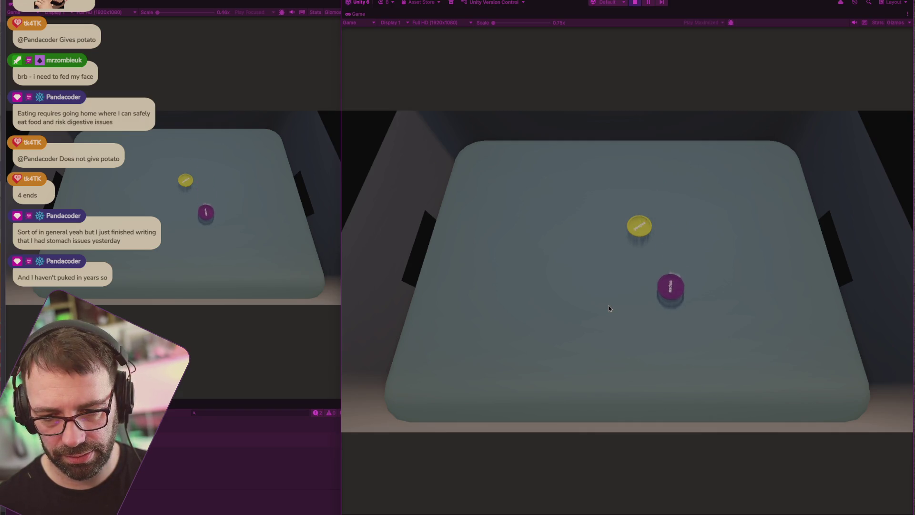
{"action": "key", "text": "d"}
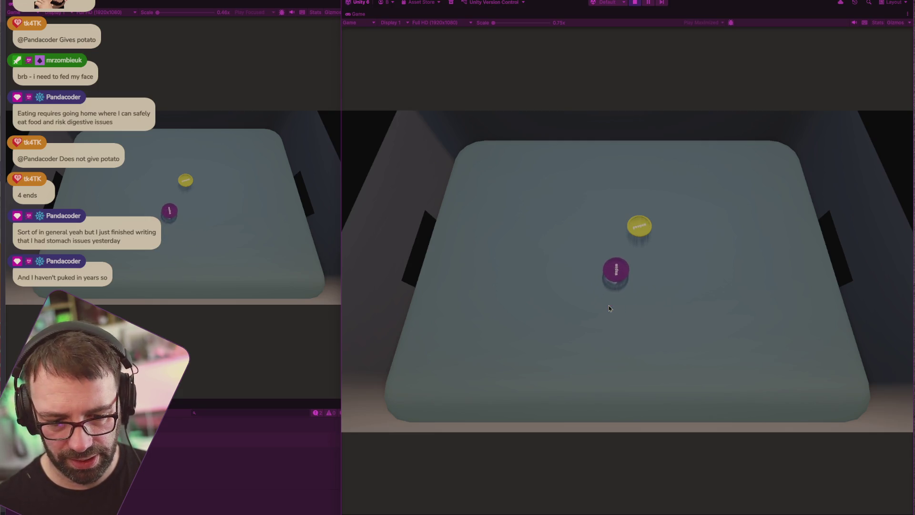
{"action": "key", "text": "s"}
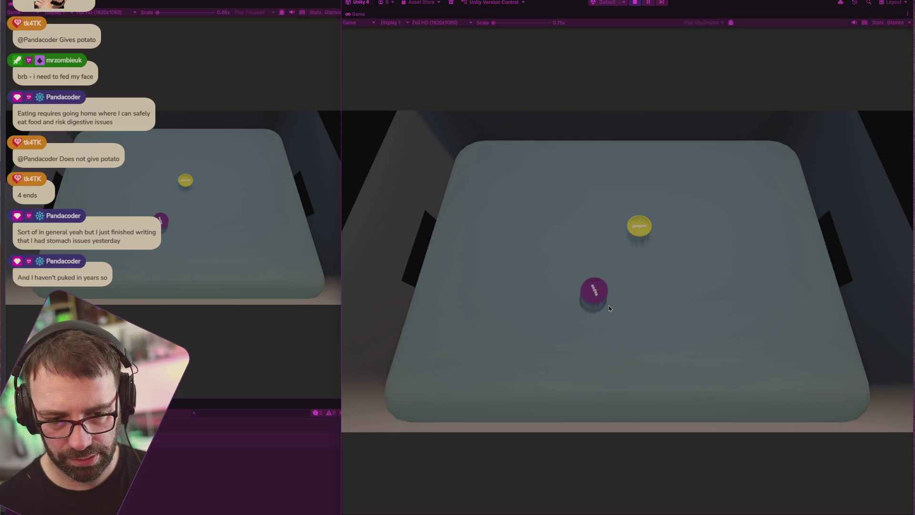
{"action": "key", "text": "w"}
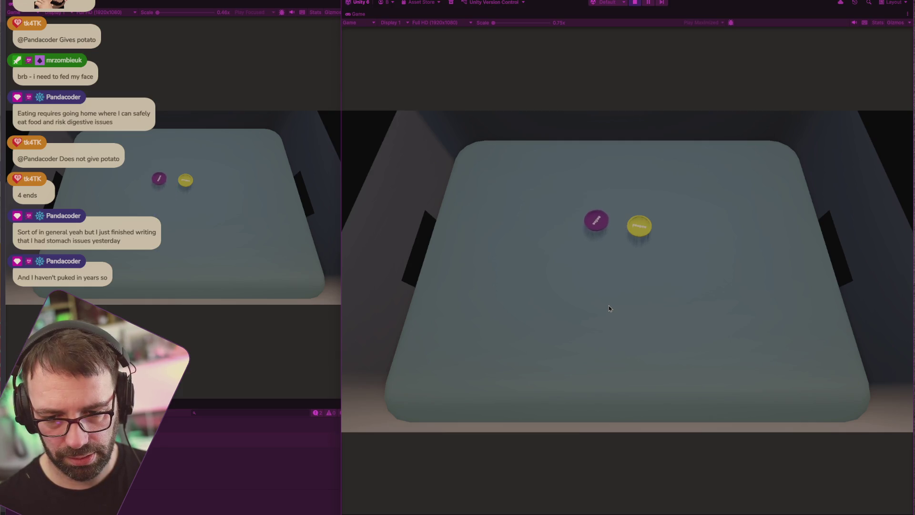
{"action": "key", "text": "d"}
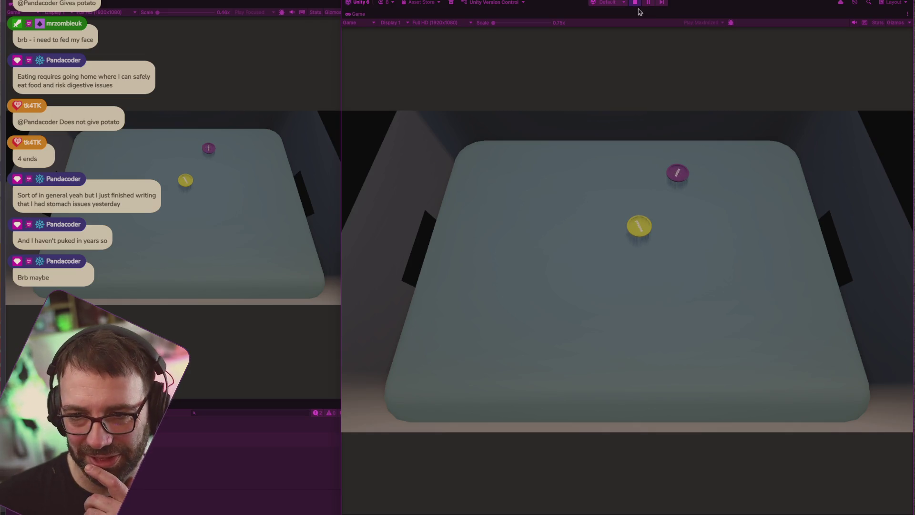
{"action": "left_click", "coordinate": [636, 3]}
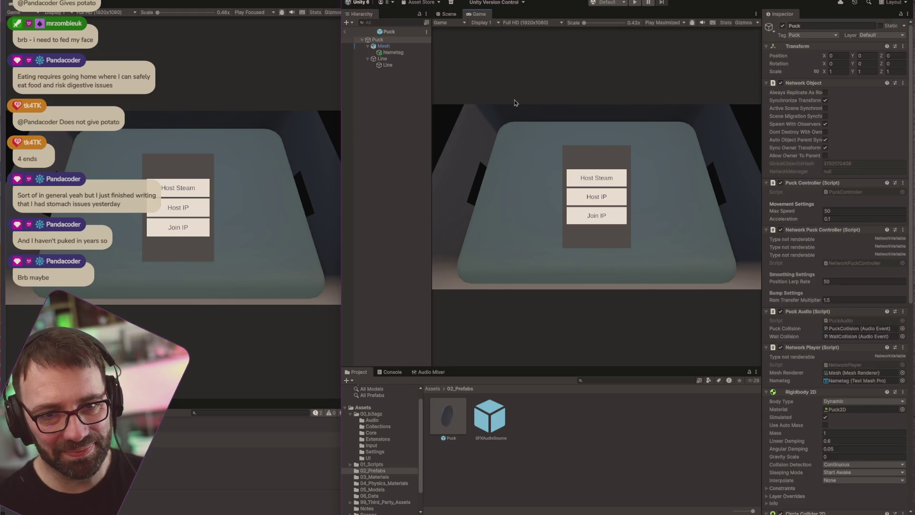
{"action": "key", "text": "alt+Tab"}
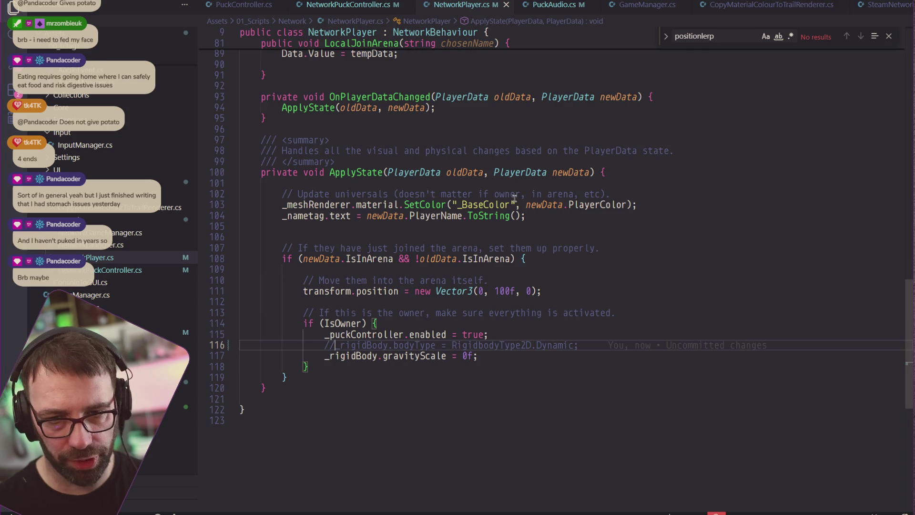
Step: Uncomment the OnCollisionEnter2D handler (lines 109–140) in NetworkPuckController.cs and return to Unity
{"action": "left_click", "coordinate": [348, 5]}
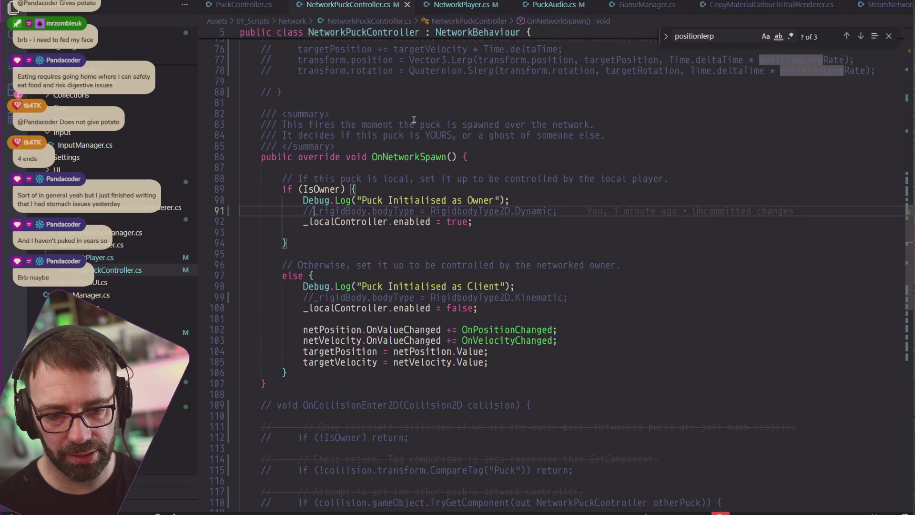
{"action": "scroll", "coordinate": [414, 120], "scroll_direction": "down", "scroll_amount": 10}
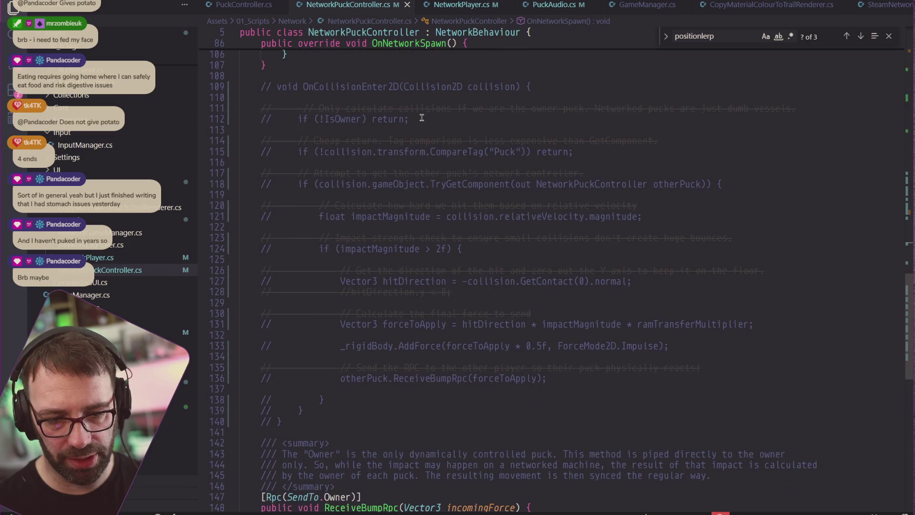
{"action": "scroll", "coordinate": [422, 118], "scroll_direction": "down", "scroll_amount": 3}
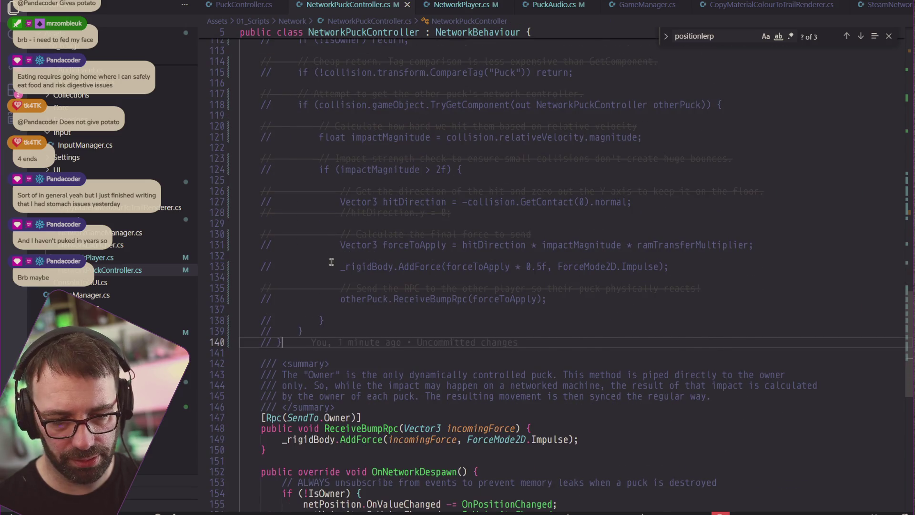
{"action": "scroll", "coordinate": [333, 243], "scroll_direction": "up", "scroll_amount": 5}
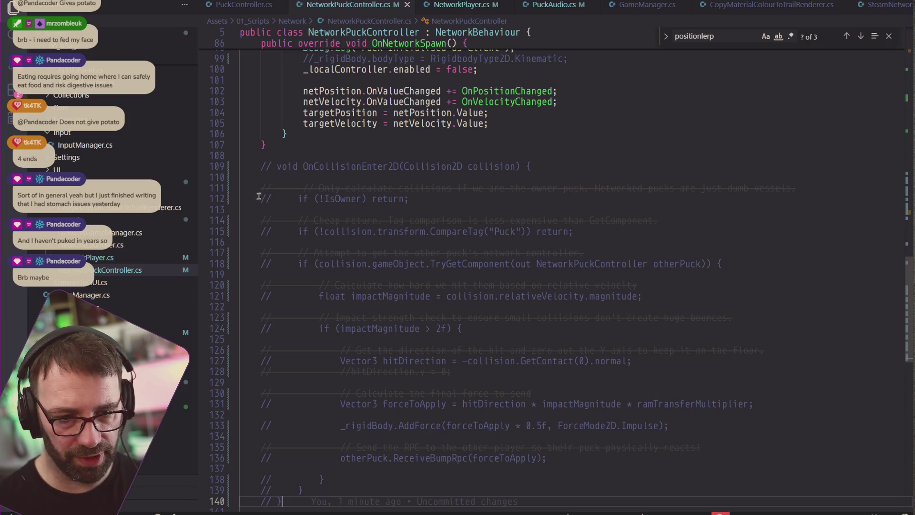
{"action": "left_click", "coordinate": [260, 166], "text": "shift"}
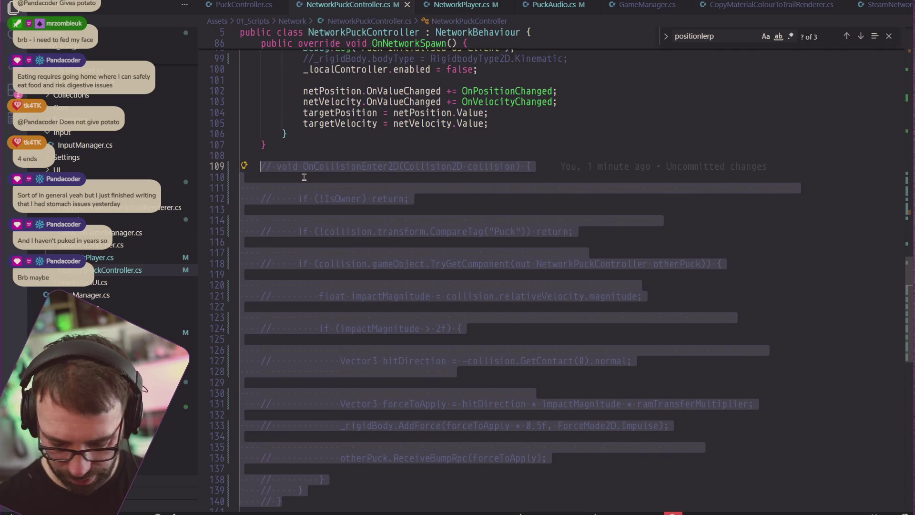
{"action": "key", "text": "ctrl+slash"}
{"action": "scroll", "coordinate": [431, 210], "scroll_direction": "down", "scroll_amount": 1}
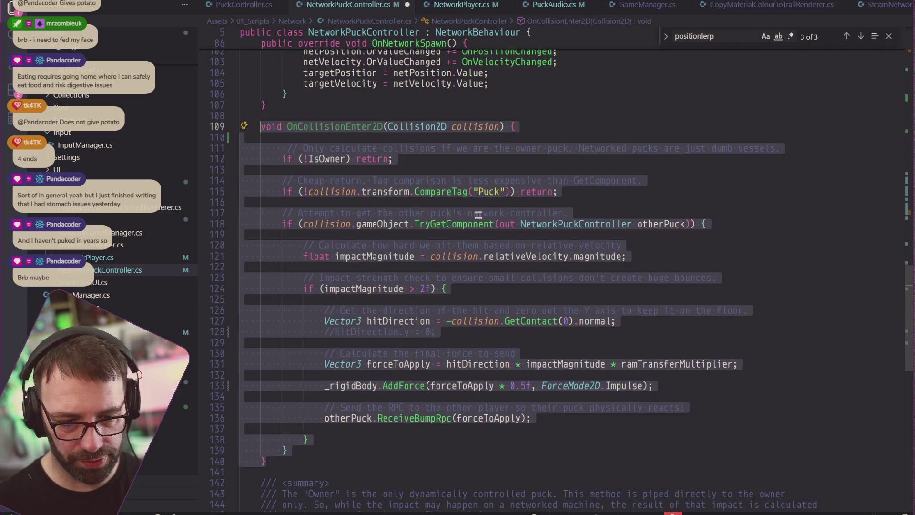
{"action": "key", "text": "alt+Tab"}
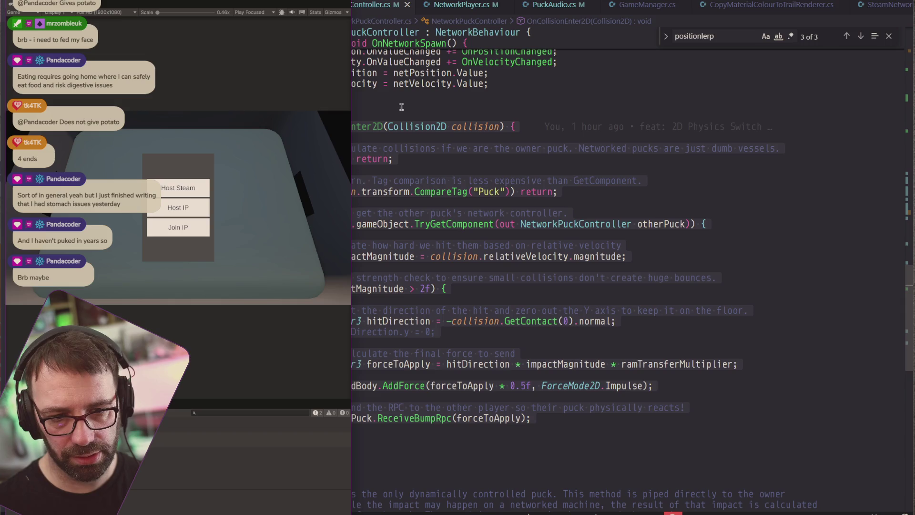
{"action": "key", "text": "alt+Tab"}
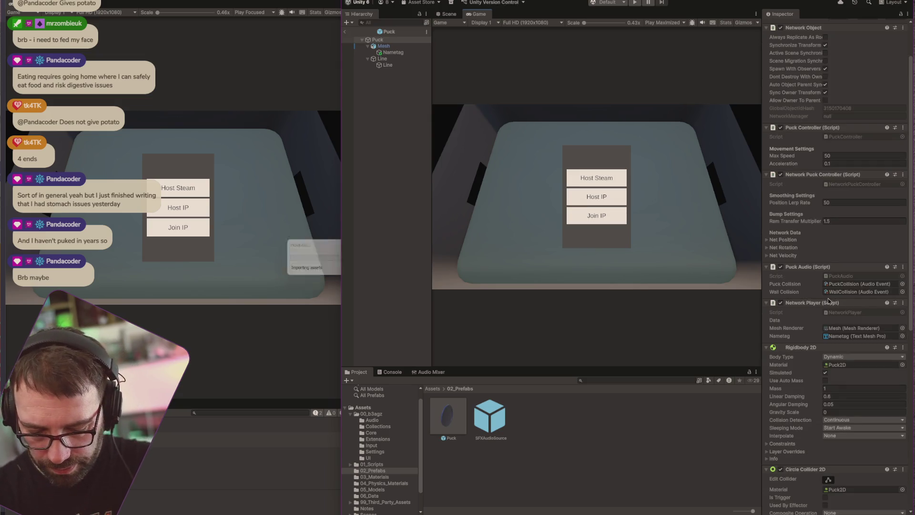
Step: Tick Use Rigid Body For Motion on the puck's Network Rigidbody 2D, then enter Play mode
{"action": "scroll", "coordinate": [828, 301], "scroll_direction": "down", "scroll_amount": 10}
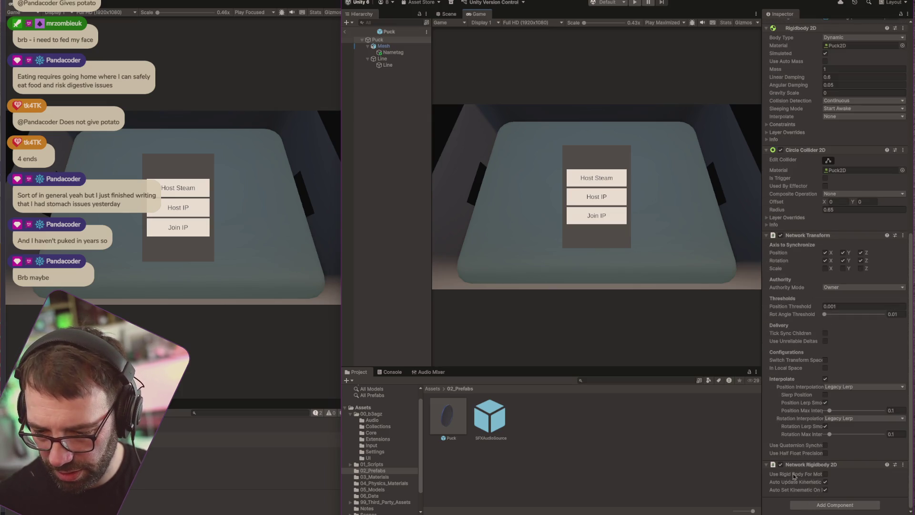
{"action": "mouse_move", "coordinate": [795, 476]}
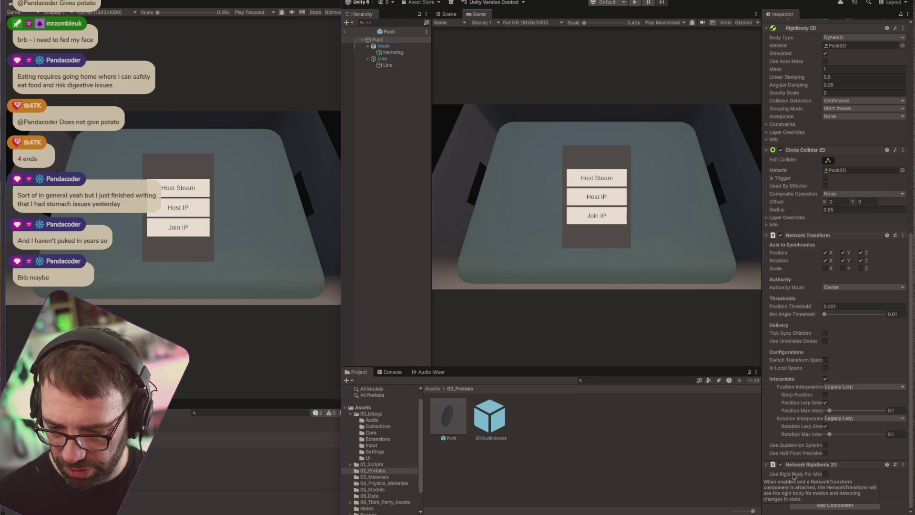
{"action": "left_click", "coordinate": [825, 474]}
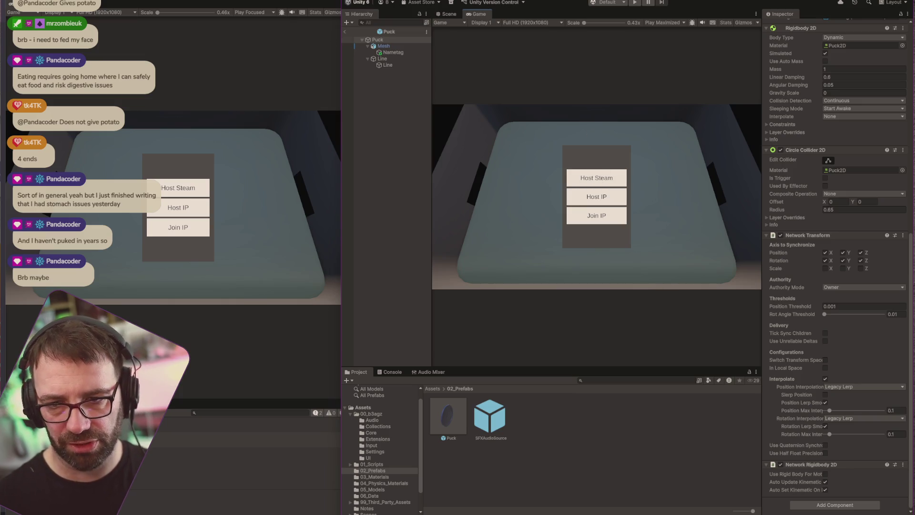
{"action": "key", "text": "ctrl+p"}
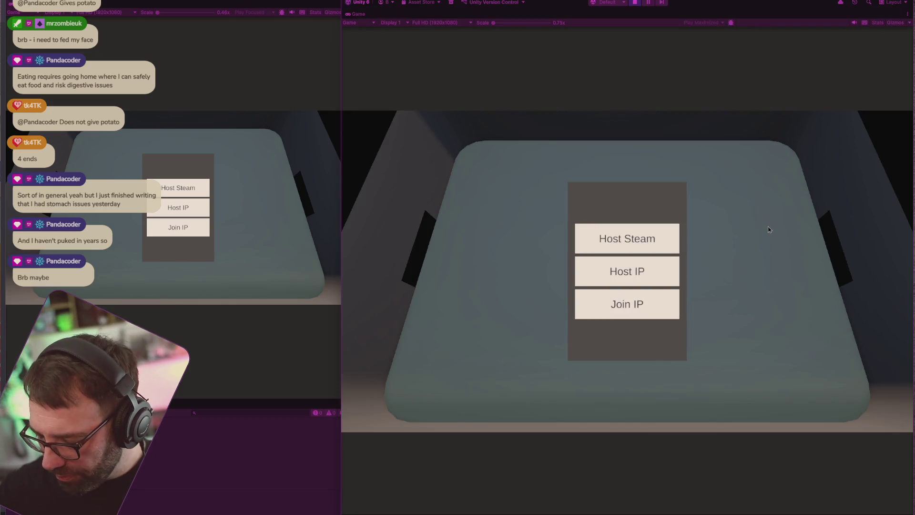
Step: Host over IP as the green puck, join the second client as yellow, move the pucks, then stop Play mode
{"action": "left_click", "coordinate": [641, 276]}
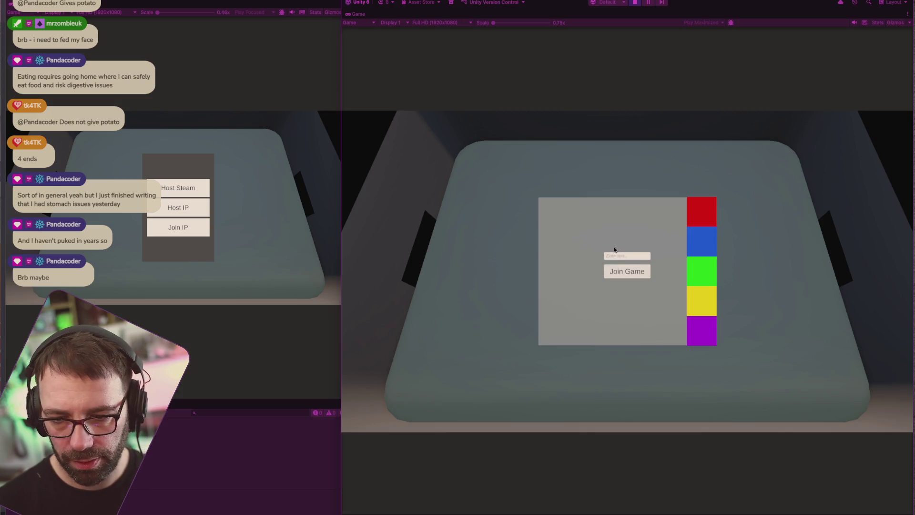
{"action": "left_click", "coordinate": [687, 280]}
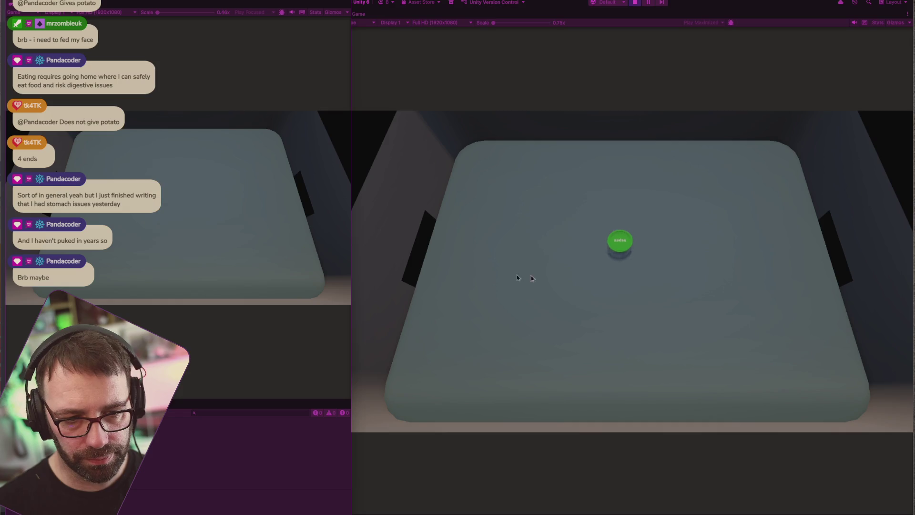
{"action": "left_click", "coordinate": [223, 223]}
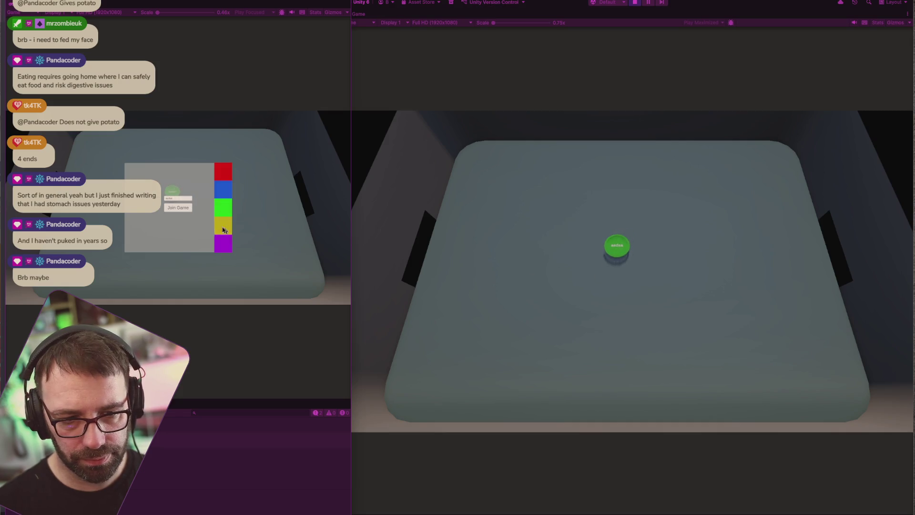
{"action": "left_click", "coordinate": [178, 208]}
{"action": "left_click", "coordinate": [643, 276]}
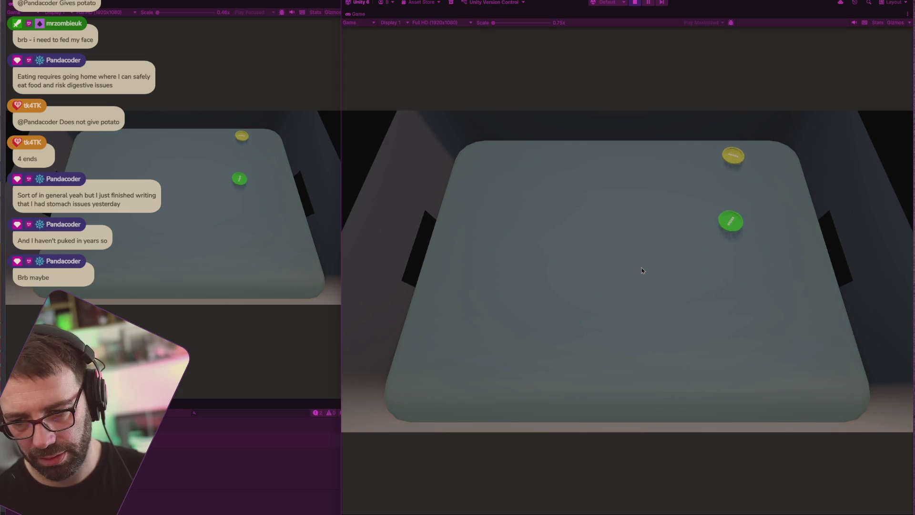
{"action": "key", "text": "ctrl+p"}
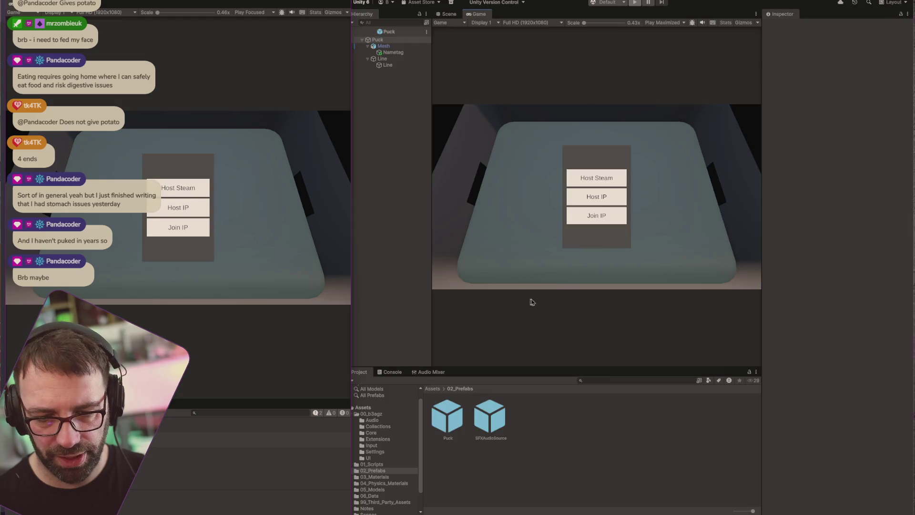
{"action": "key", "text": "ctrl+Up"}
Step: Comment out the OnCollisionEnter2D handler (lines 109–140) in NetworkPuckController.cs again and let Unity recompile
{"action": "left_click", "coordinate": [537, 333]}
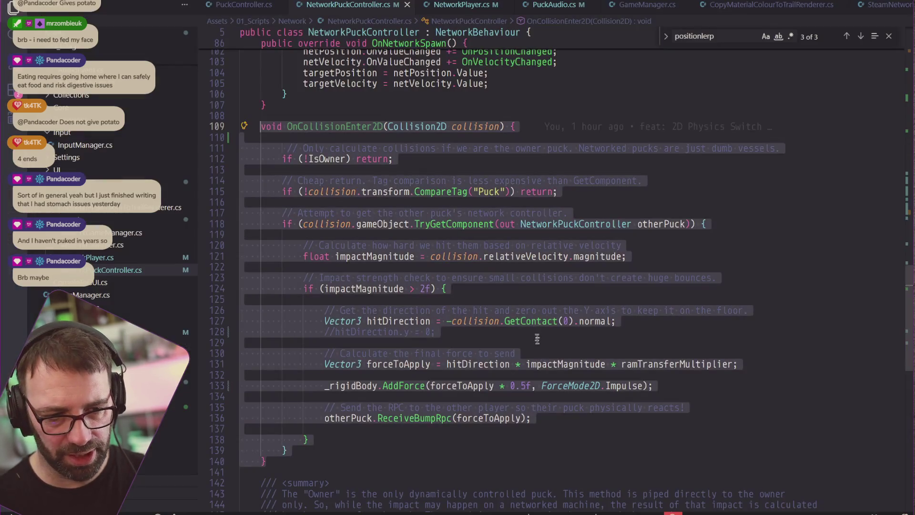
{"action": "key", "text": "ctrl+slash"}
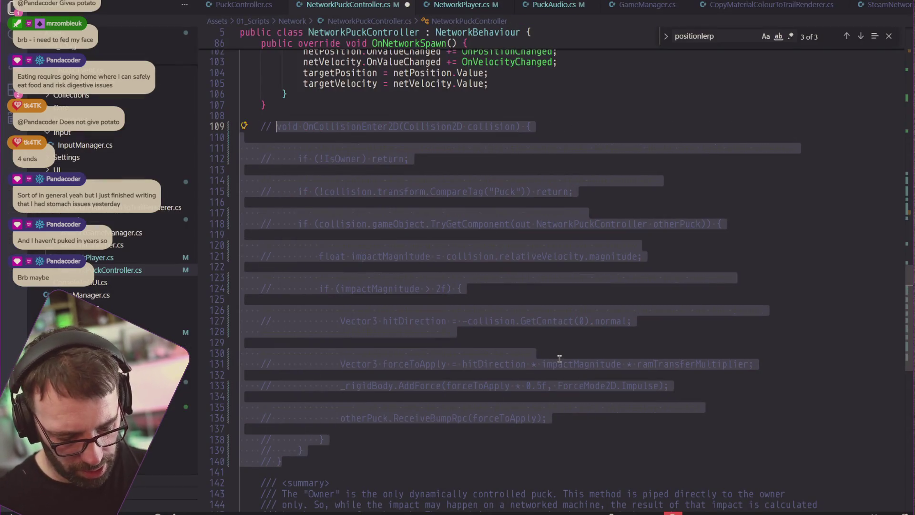
{"action": "key", "text": "ctrl+Up"}
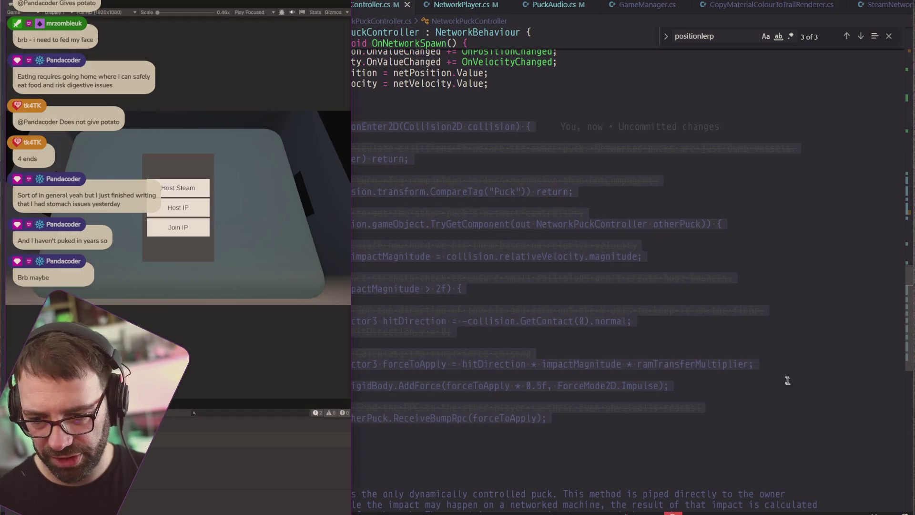
{"action": "key", "text": "Return"}
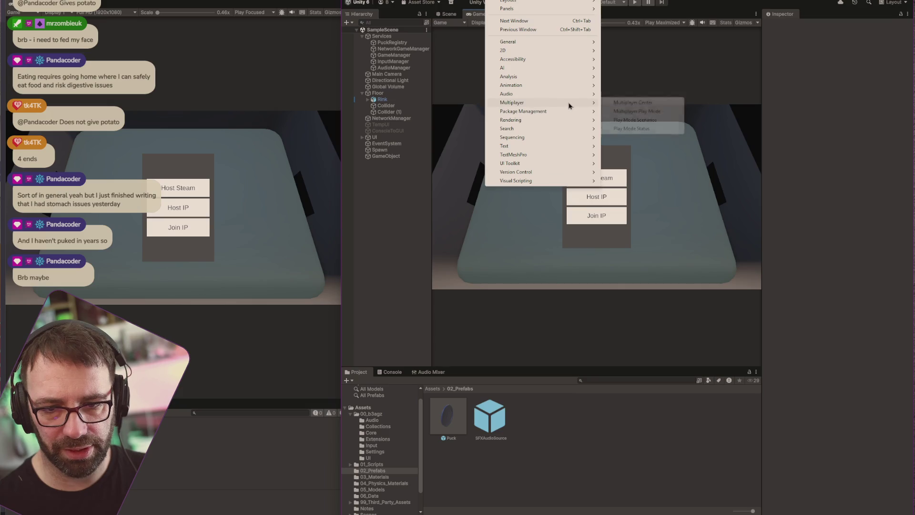
Step: Open Window > Multiplayer > Multiplayer Play Mode, then revisit the Multiplayer menu for its other options
{"action": "left_click", "coordinate": [636, 112]}
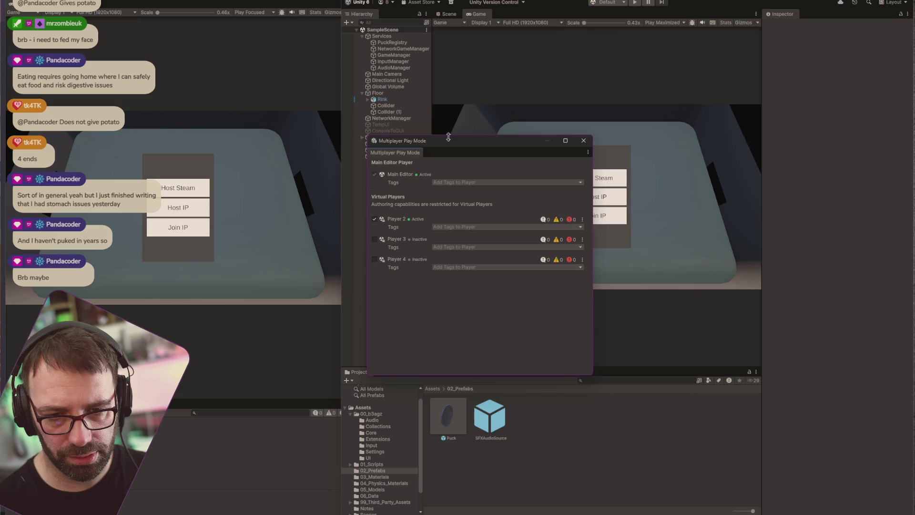
{"action": "left_click", "coordinate": [496, 2]}
{"action": "mouse_move", "coordinate": [544, 106]}
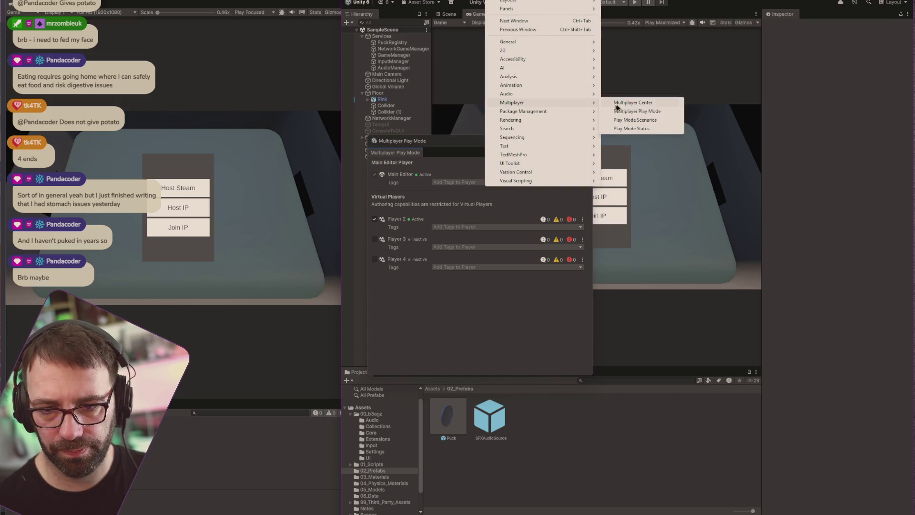